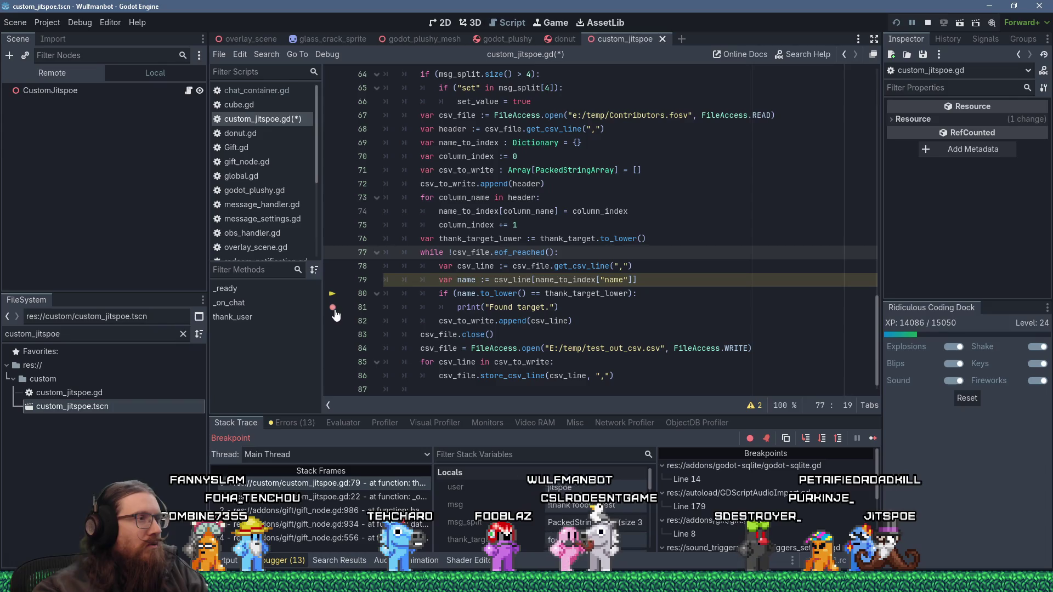
- Resume the game paused at the breakpoint and move the debug chat window aside
left_click(758, 344)
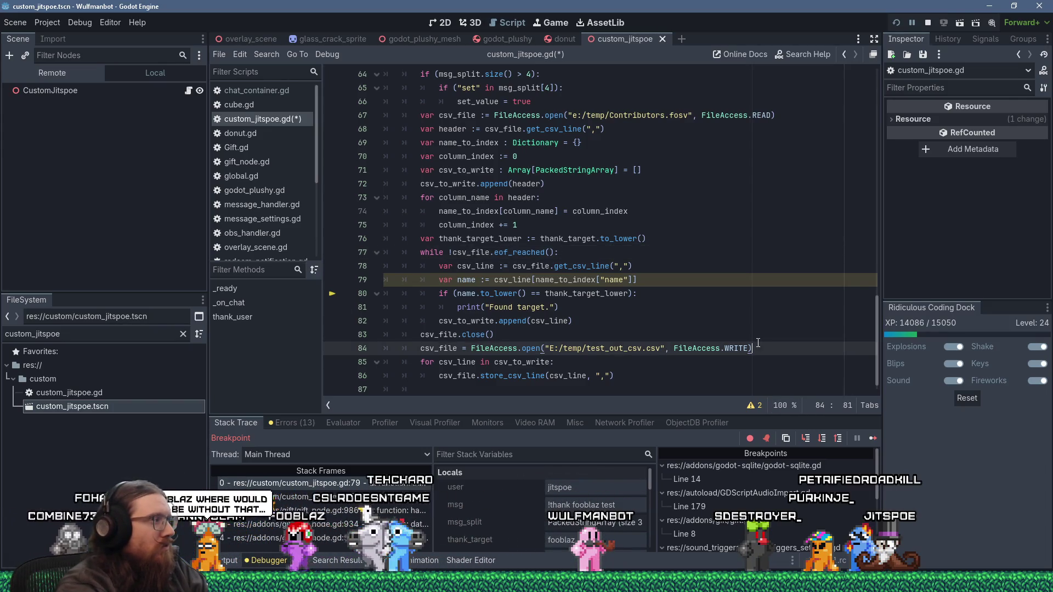
left_click(872, 438)
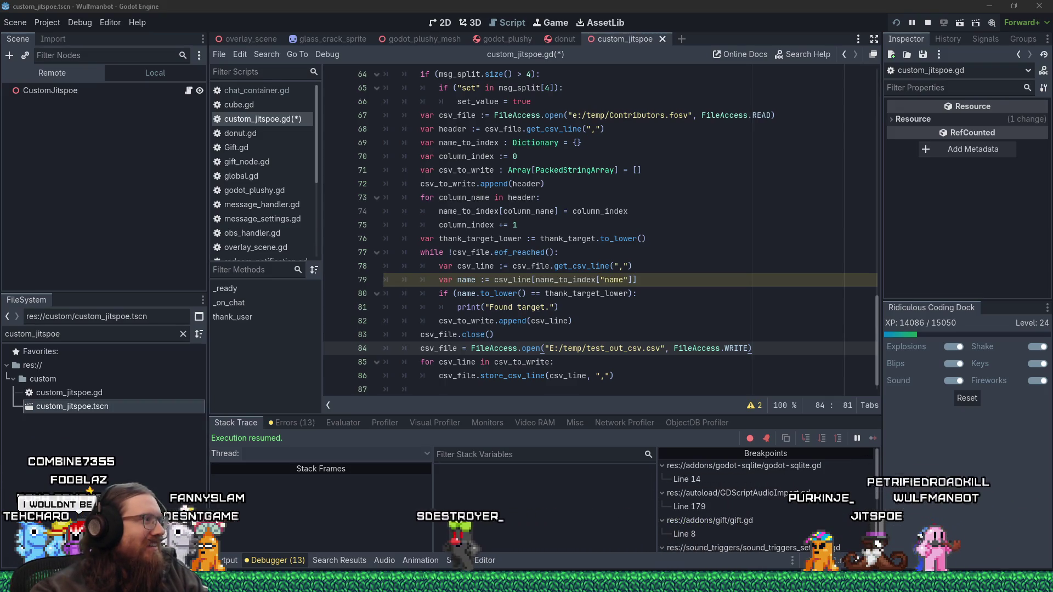
double_click(663, 354)
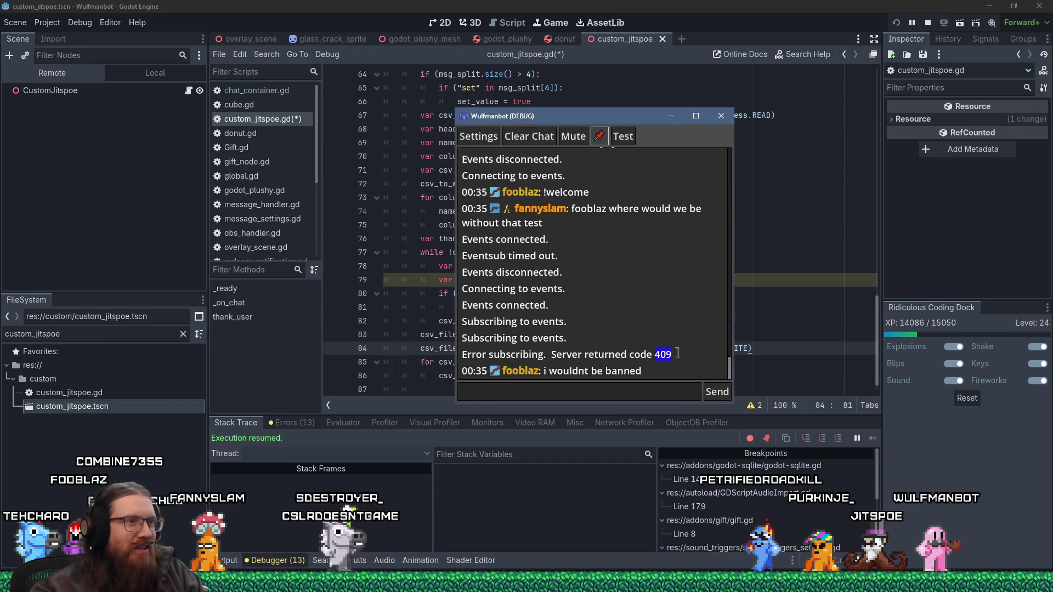
left_click_drag(543, 120, 0, 126)
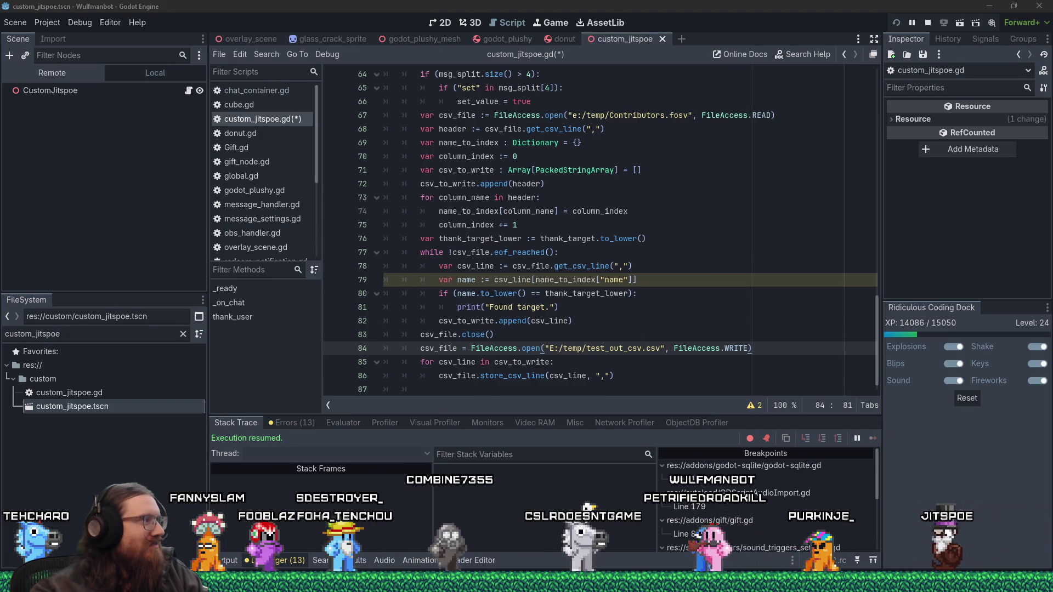
- Save custom_jitspoe.gd and set a breakpoint on line 81, the 'Found target.' print
left_click(610, 242)
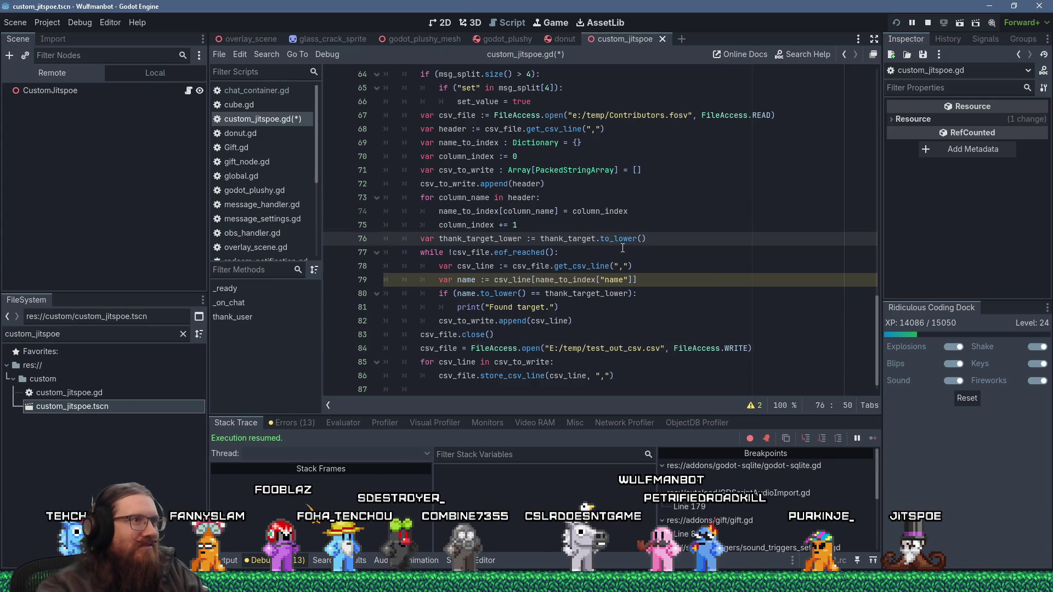
key("ctrl+s")
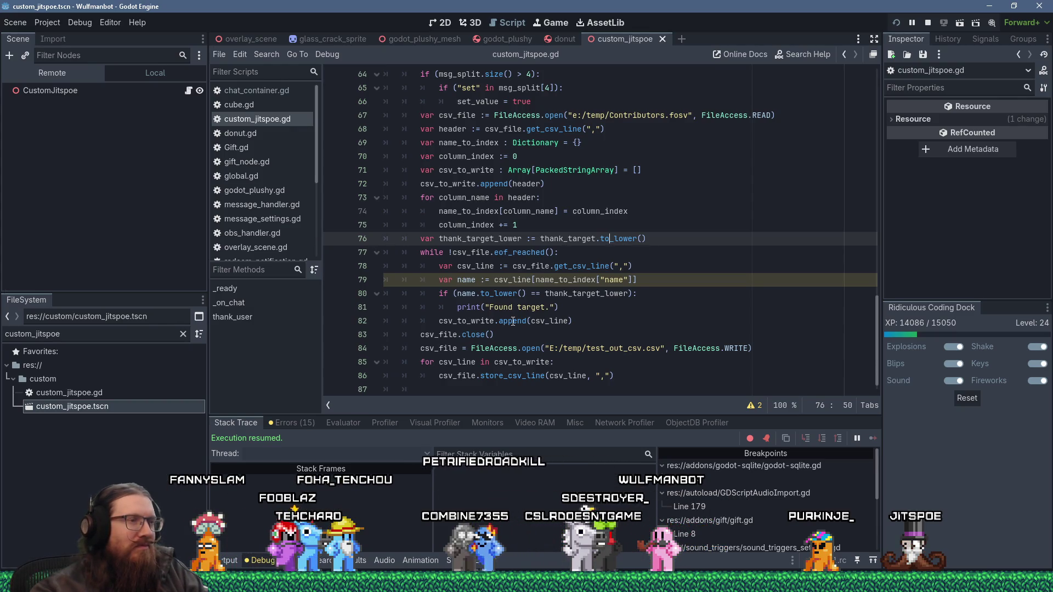
left_click(622, 308)
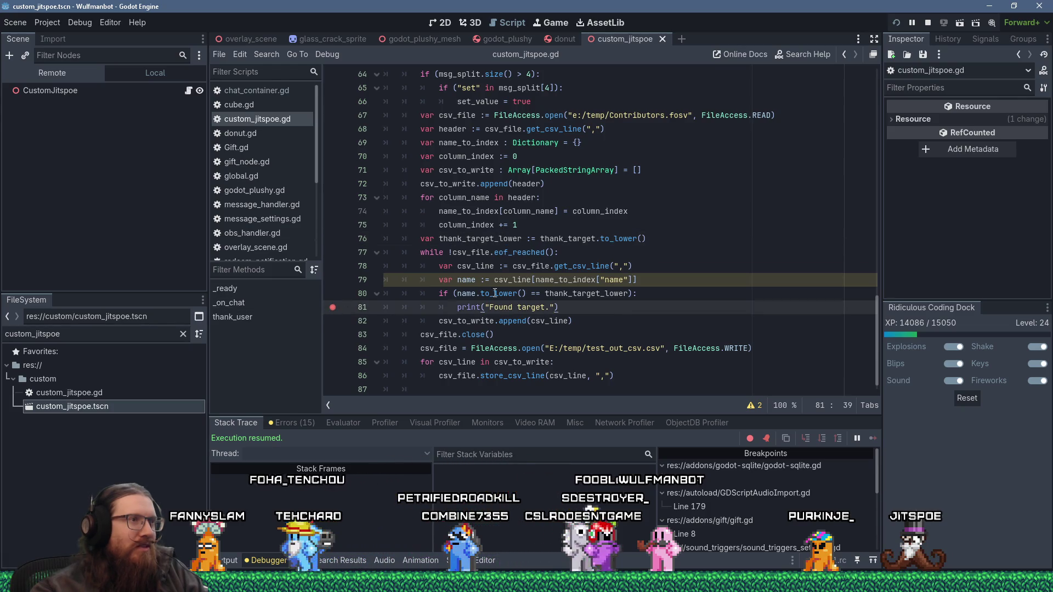
mouse_move(519, 253)
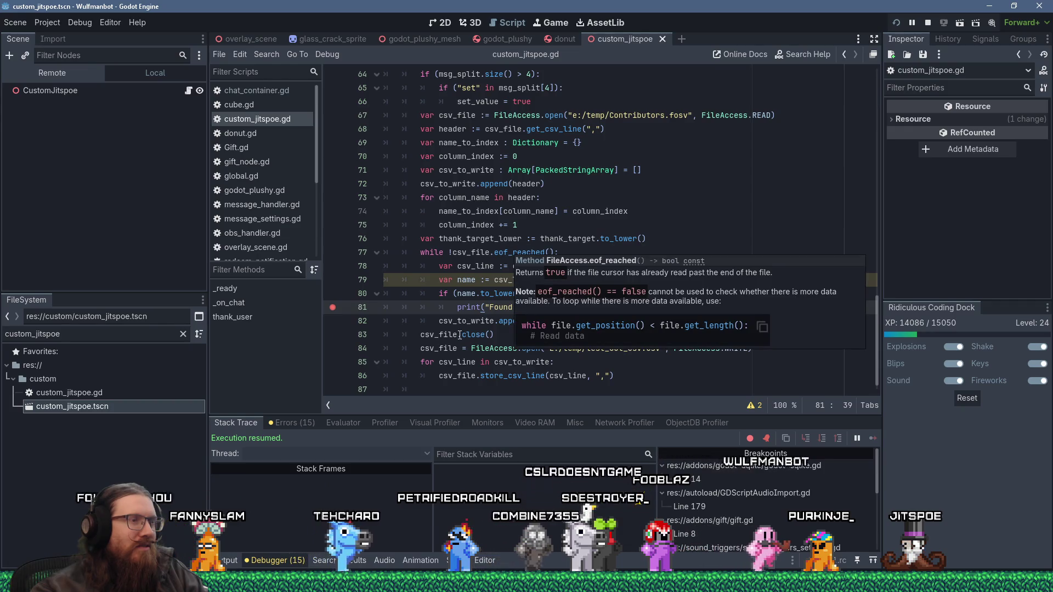
mouse_move(487, 321)
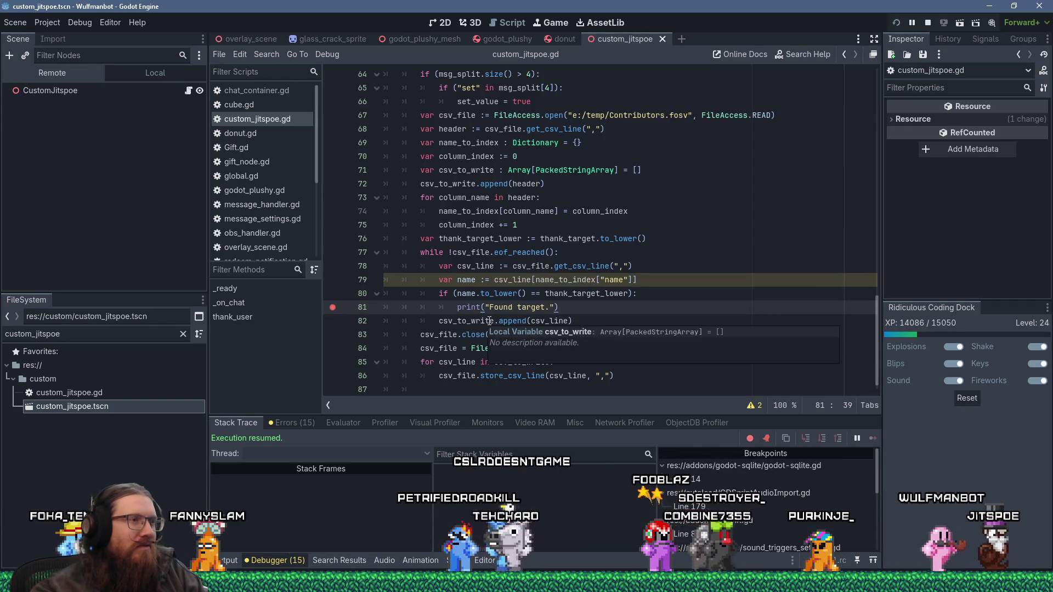
key("alt+Tab")
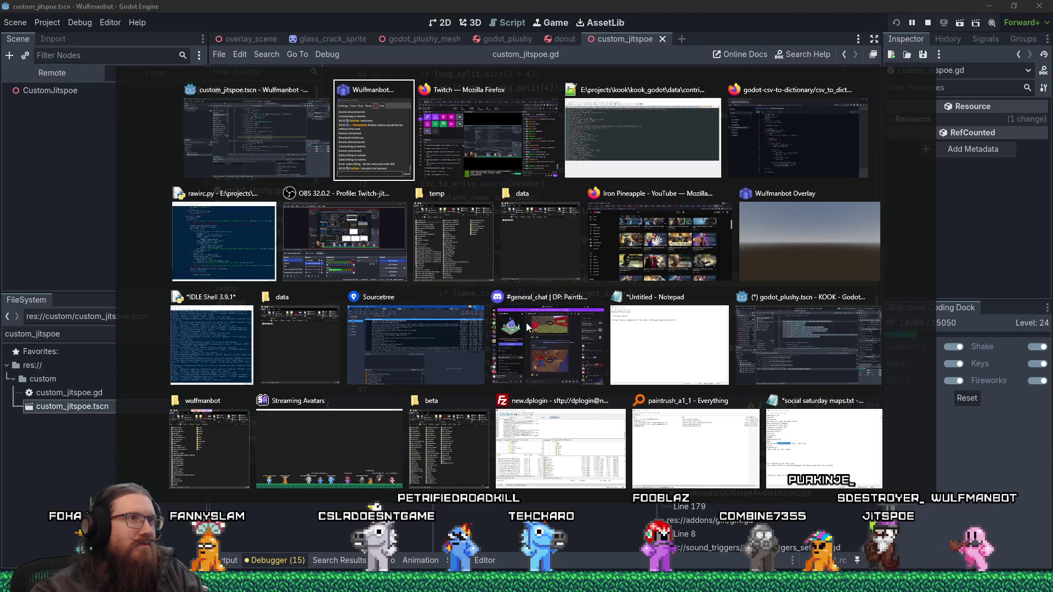
- Open test_out_csv.csv from the temp folder with Edit with Notepad++
key("alt+shift+Tab")
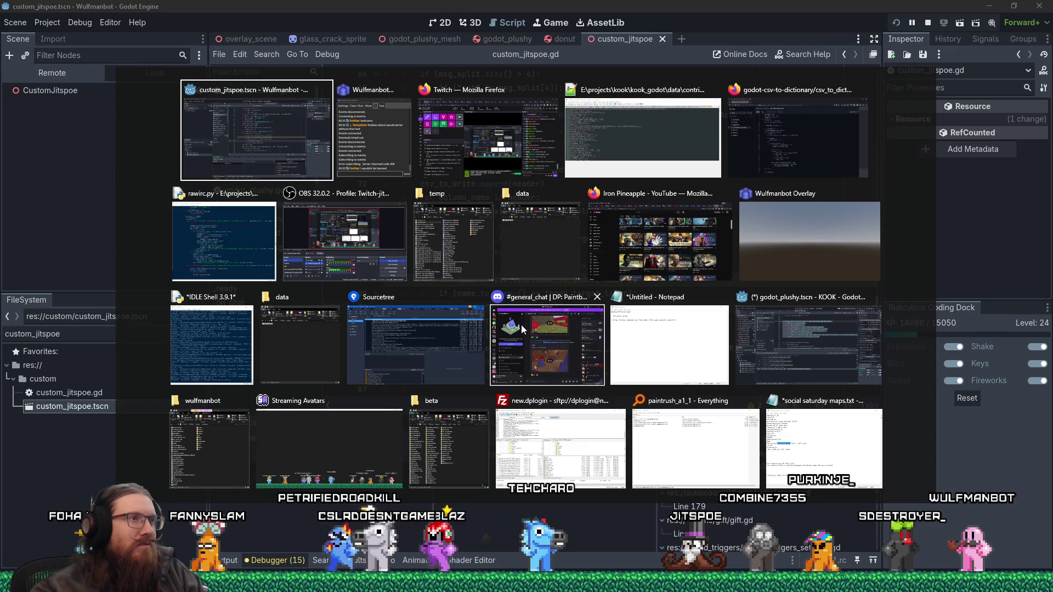
left_click(488, 257)
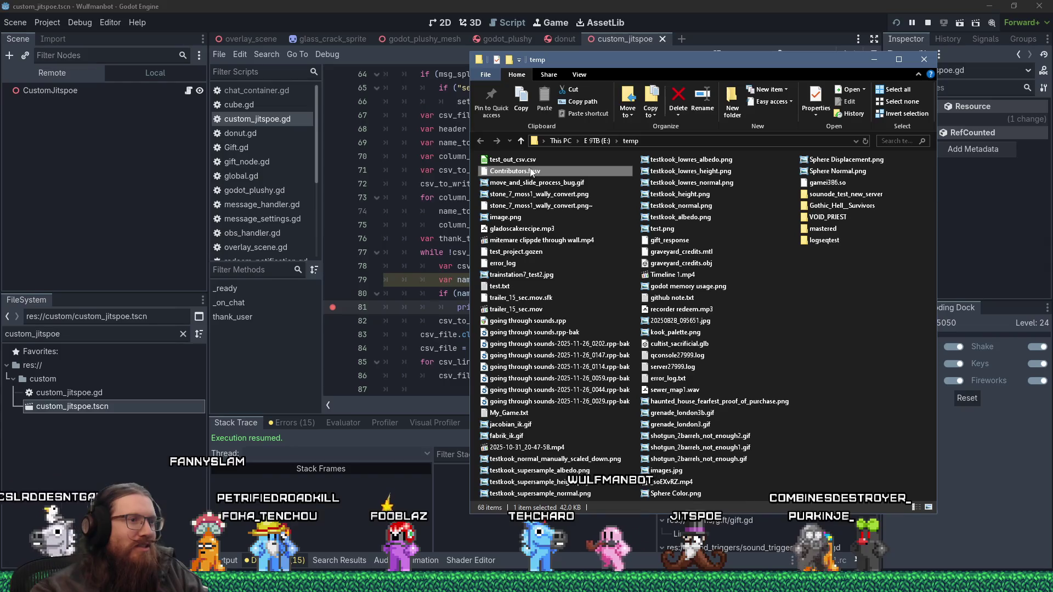
right_click(528, 162)
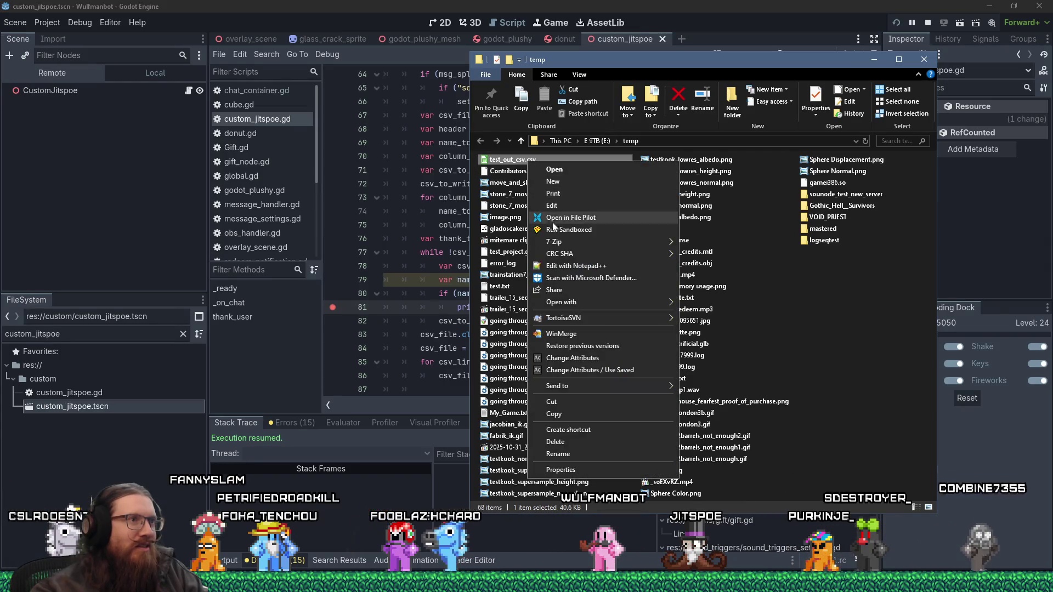
left_click(557, 265)
- Check the last of test_out_csv.csv's 1,445 lines for a trailing empty line, then return to Godot
mouse_move(548, 241)
left_mouse_down()
mouse_move(496, 86)
mouse_move(498, 169)
left_mouse_up()
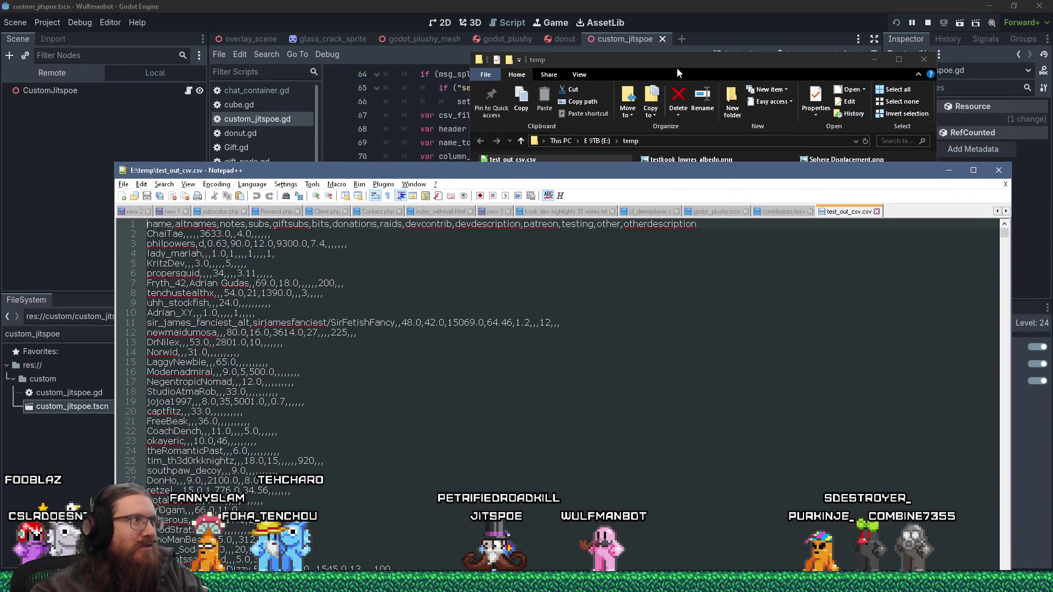
left_click_drag(1004, 233, 1005, 555)
left_click_drag(767, 170, 723, 33)
left_click_drag(960, 417, 960, 449)
left_click(204, 450)
mouse_move(204, 449)
left_mouse_down()
mouse_move(209, 437)
mouse_move(241, 452)
left_mouse_up()
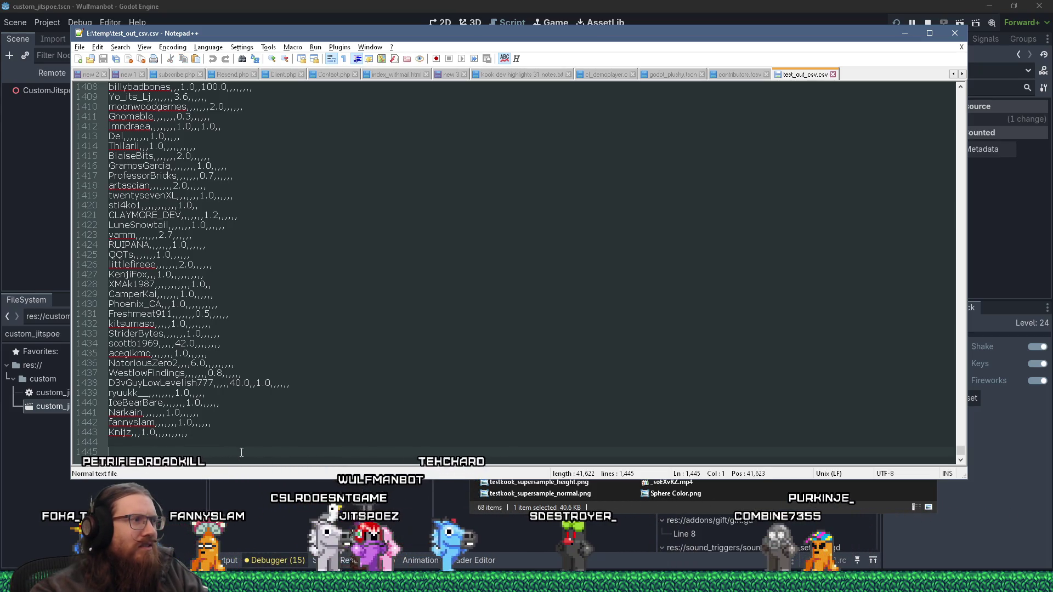
left_click(541, 509)
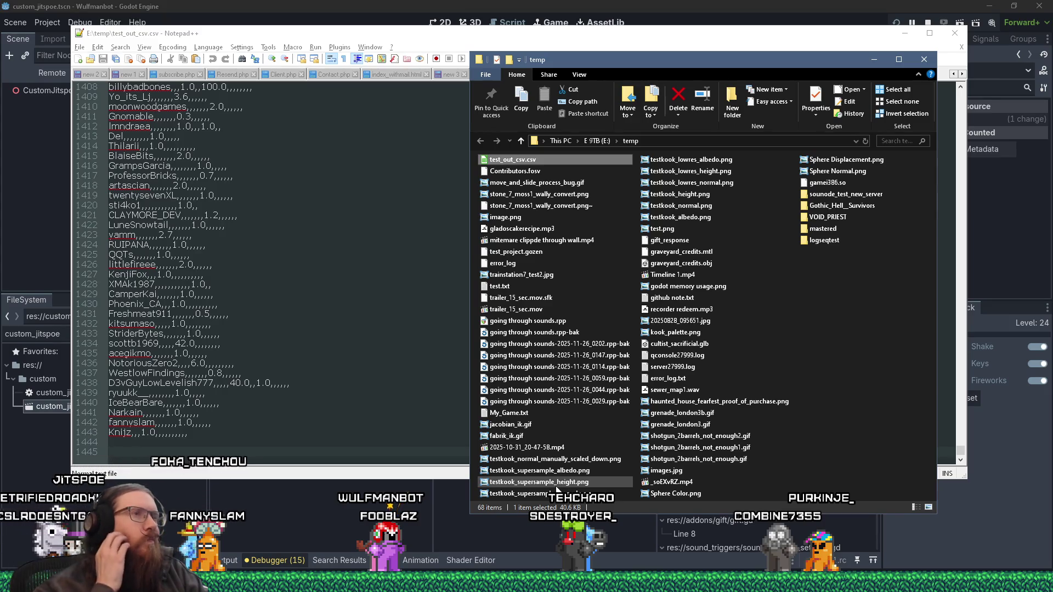
left_click(562, 4)
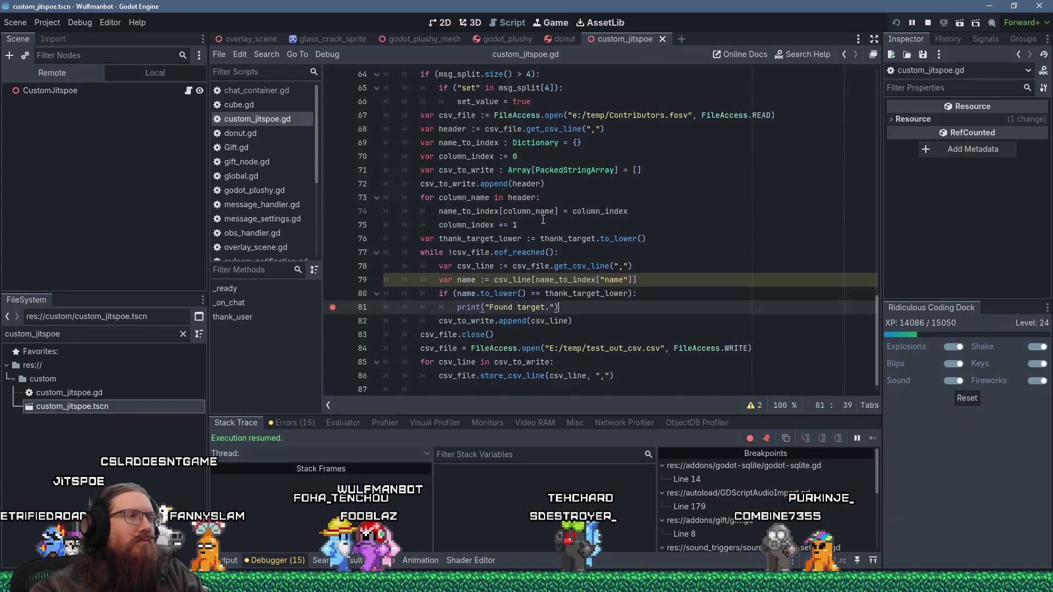
- Insert 'if (csv_line.size() > 0):' below line 78, indent lines 80–83 under it, and save
left_click(440, 307)
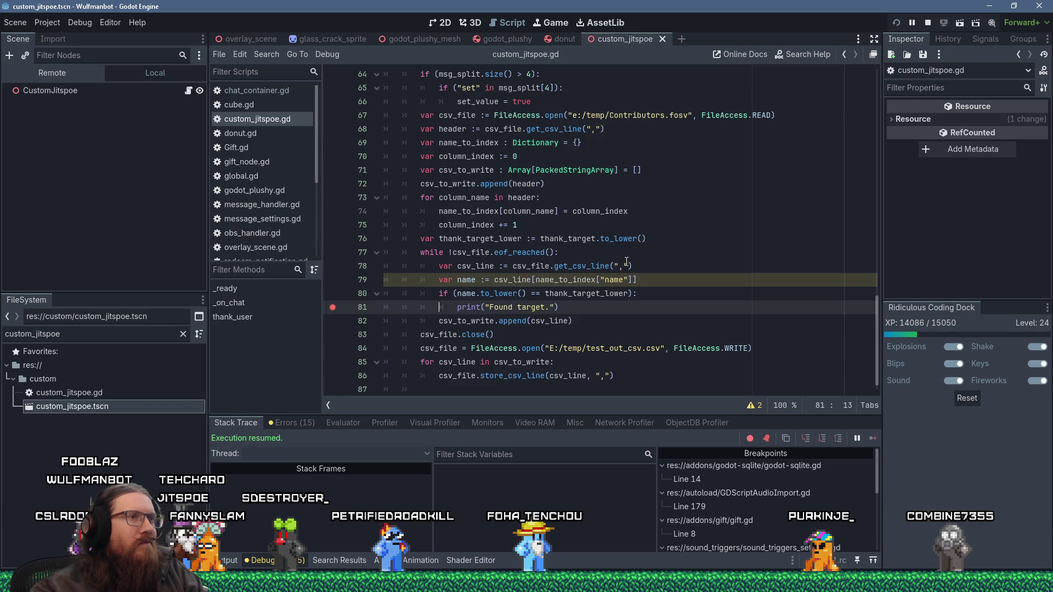
left_click(641, 252)
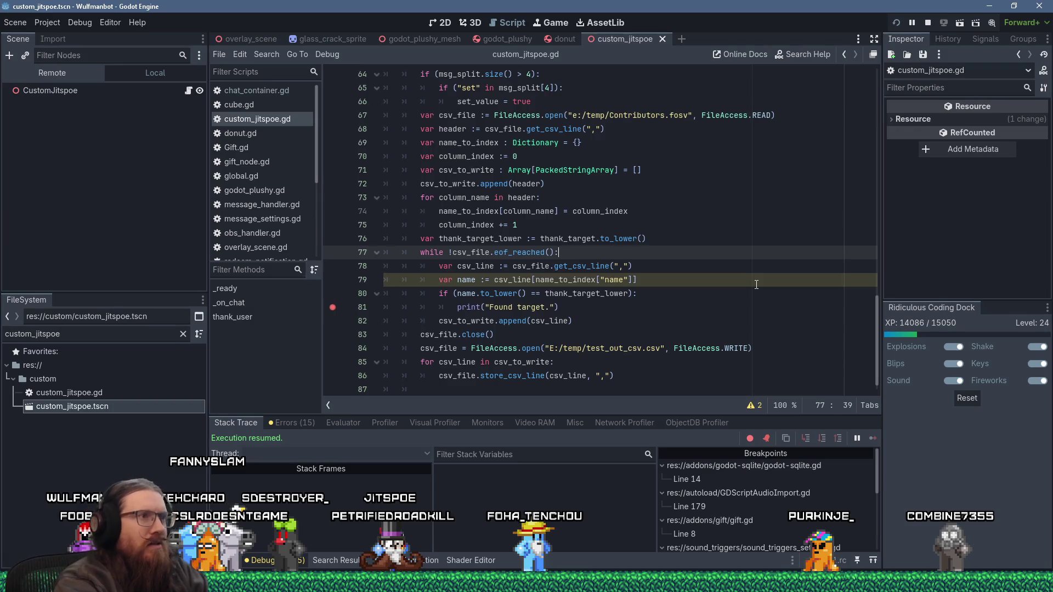
key("Down")
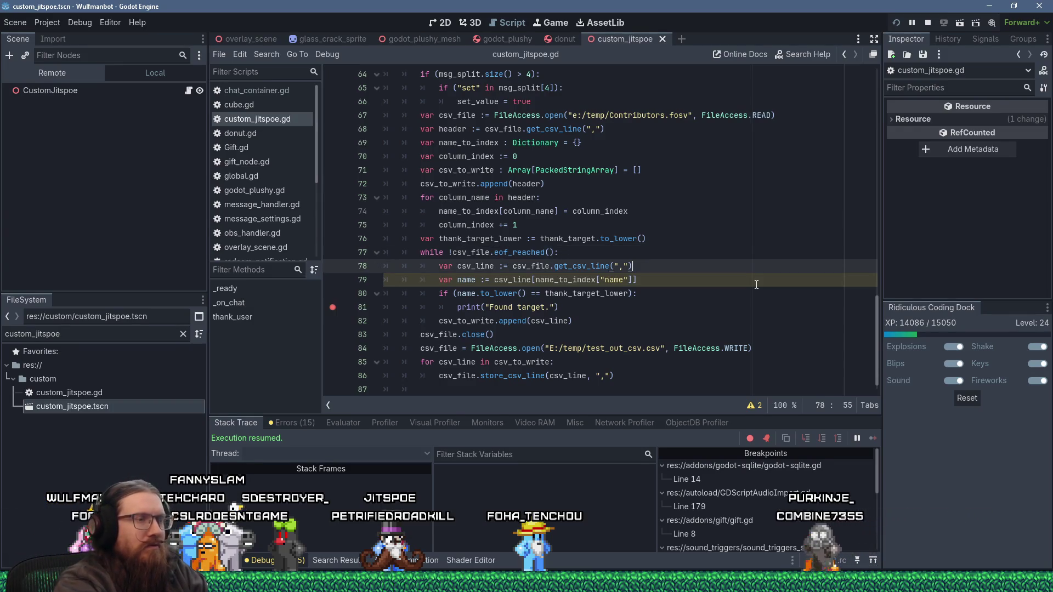
key("Return")
type("if (")
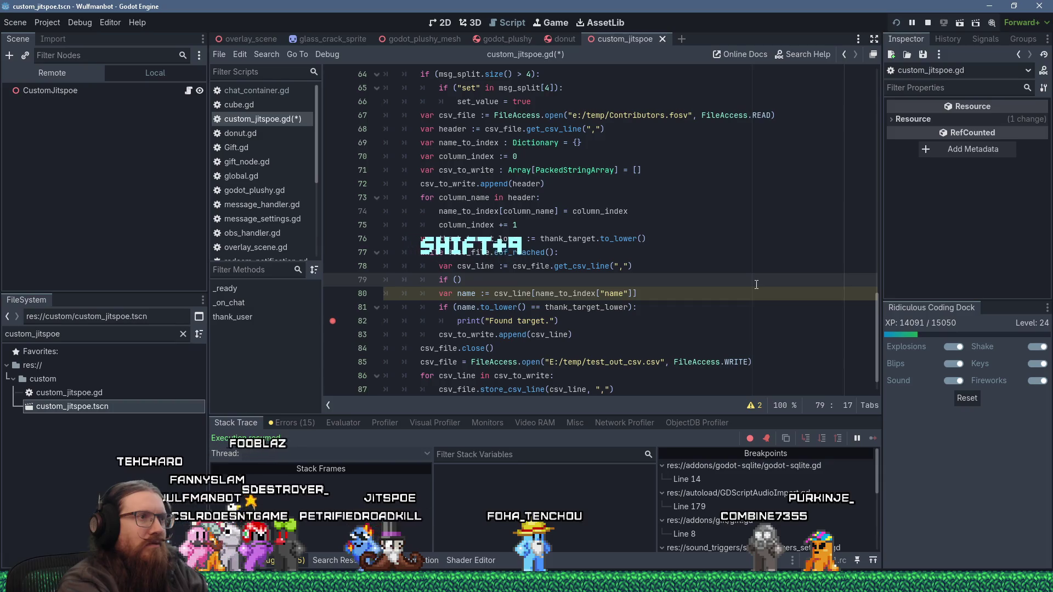
type("csv")
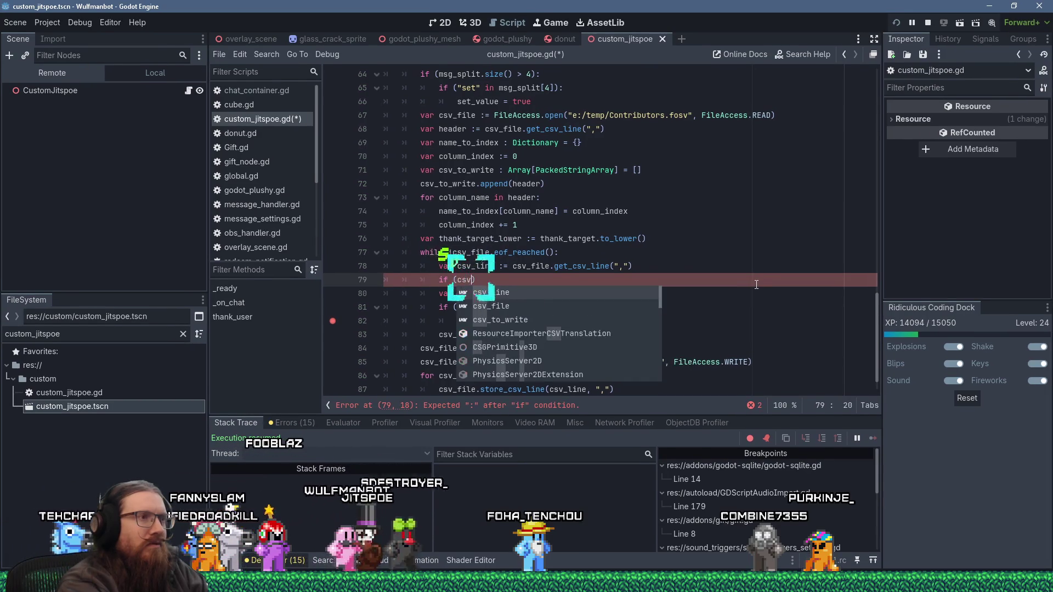
type("_")
type("line")
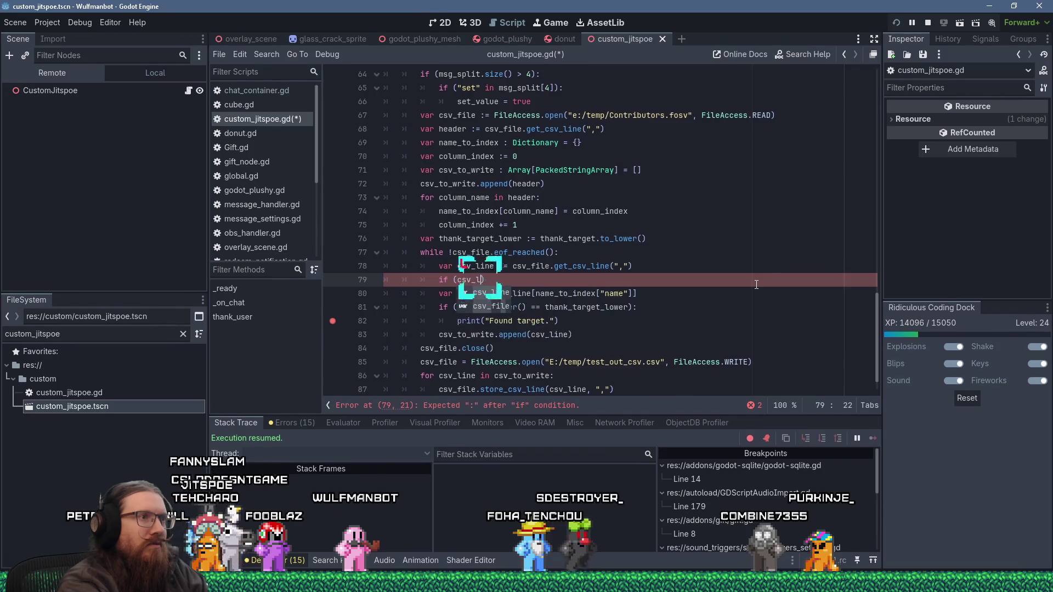
type(".size() ")
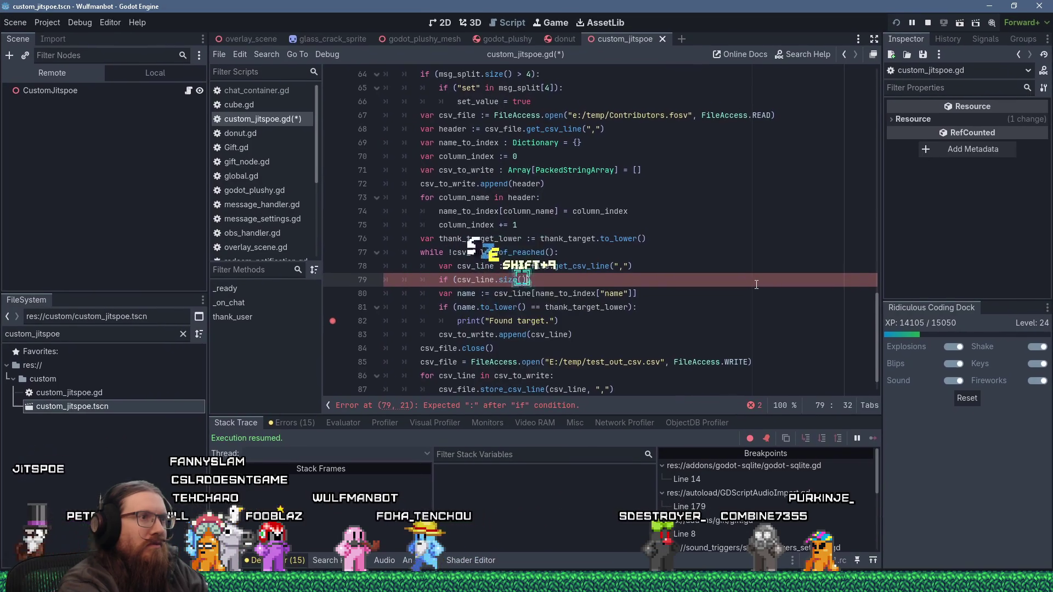
type("> 0):")
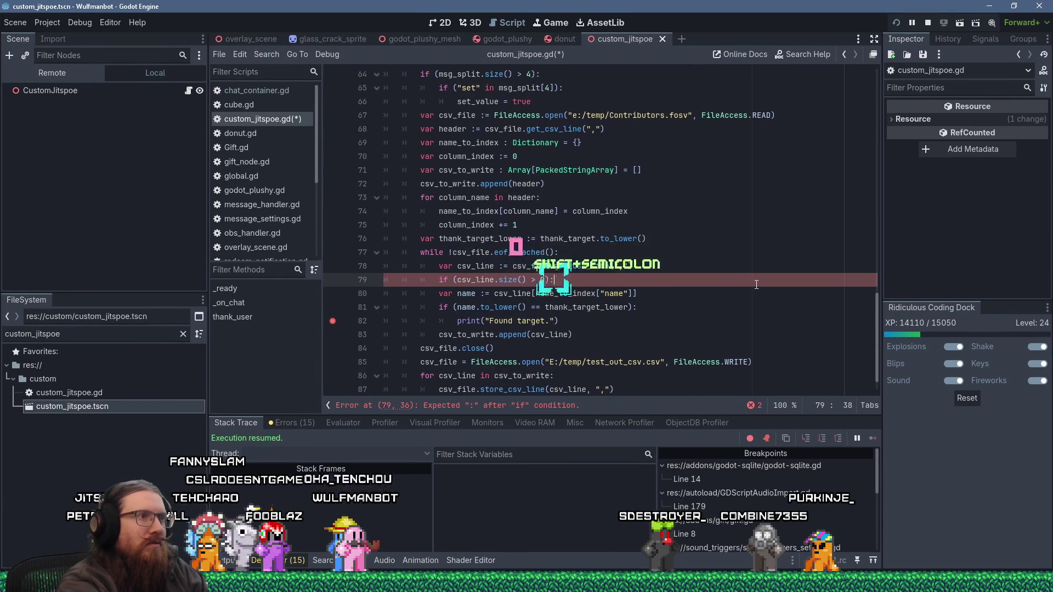
key("Down")
key("shift+Down")
key("shift+Down")
key("shift+Down")
key("Tab")
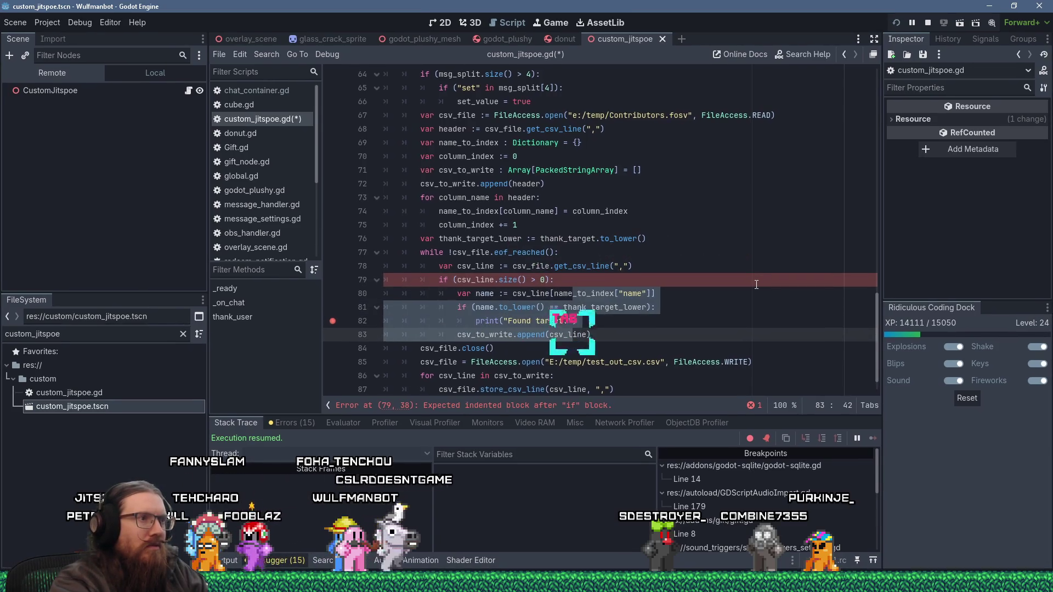
key("ctrl+s")
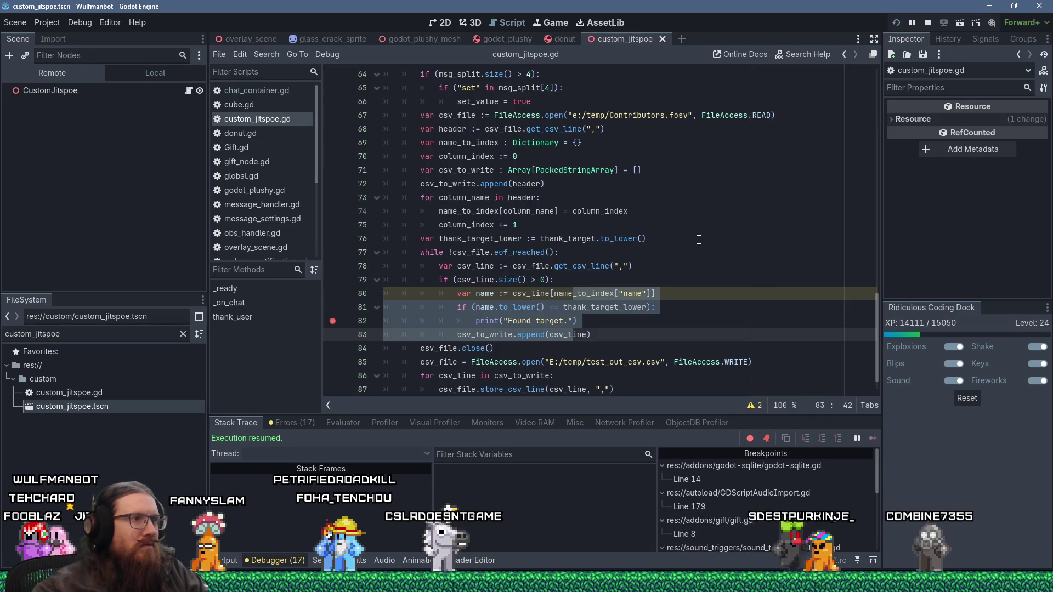
scroll(699, 240, "down", 1)
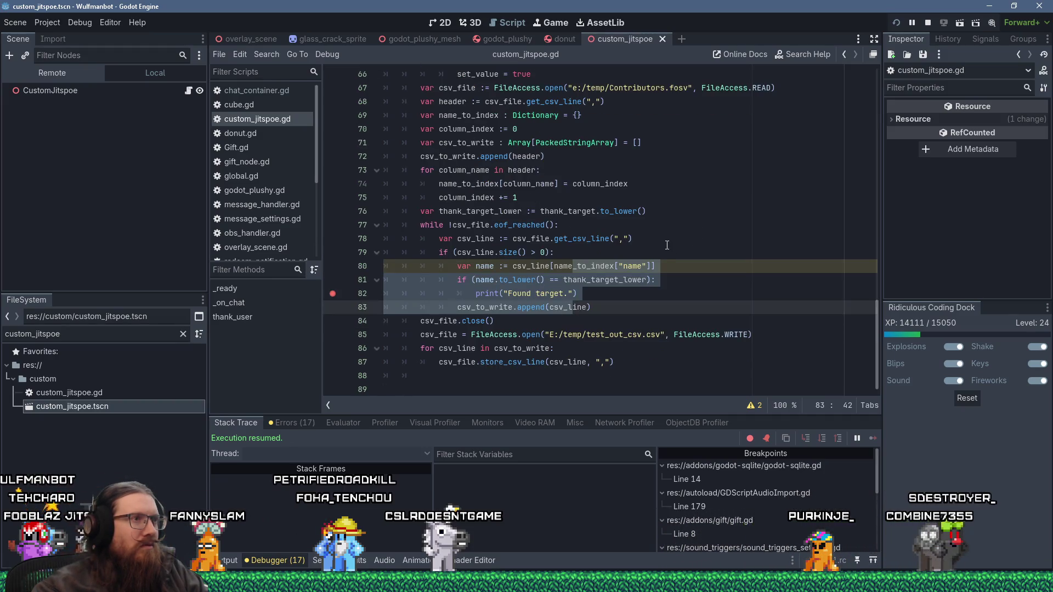
key("alt+Tab")
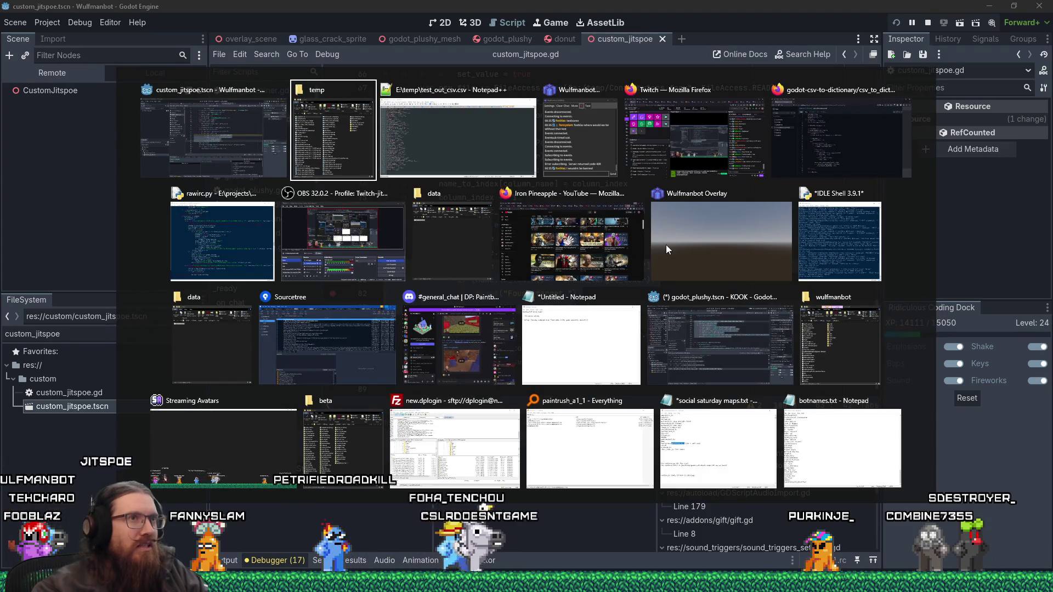
- Bring the temp folder forward, open Contributors.fosv's context menu, then start a Windows search
key("alt+Tab")
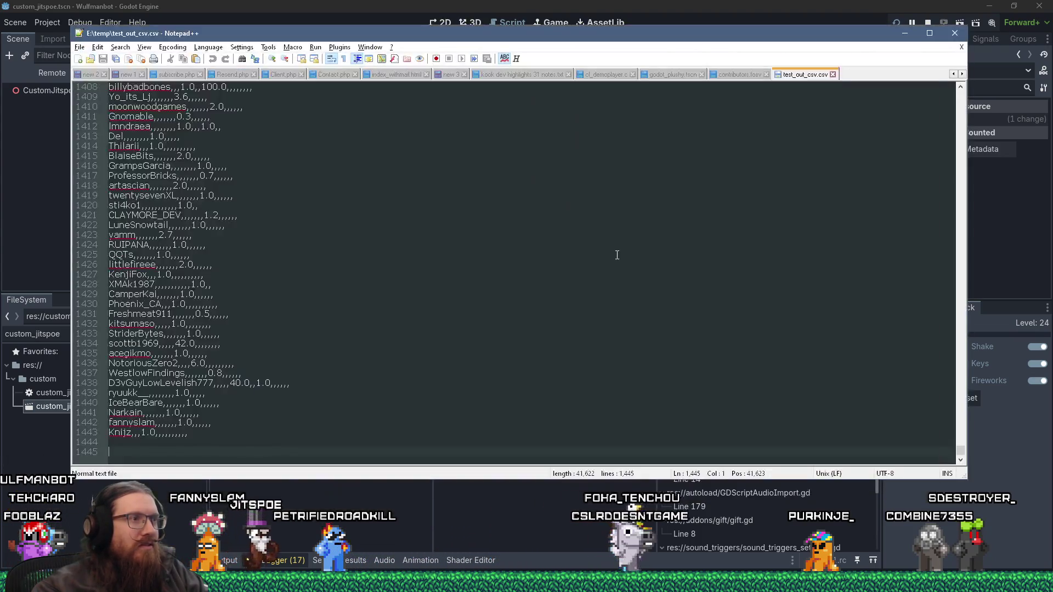
left_click(345, 584)
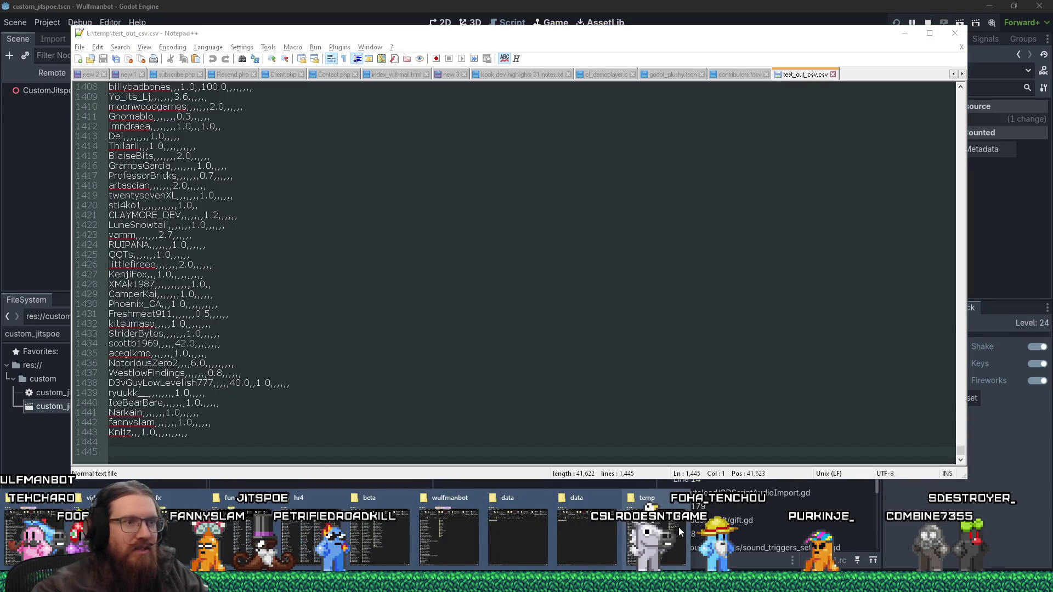
left_click(638, 497)
right_click(534, 171)
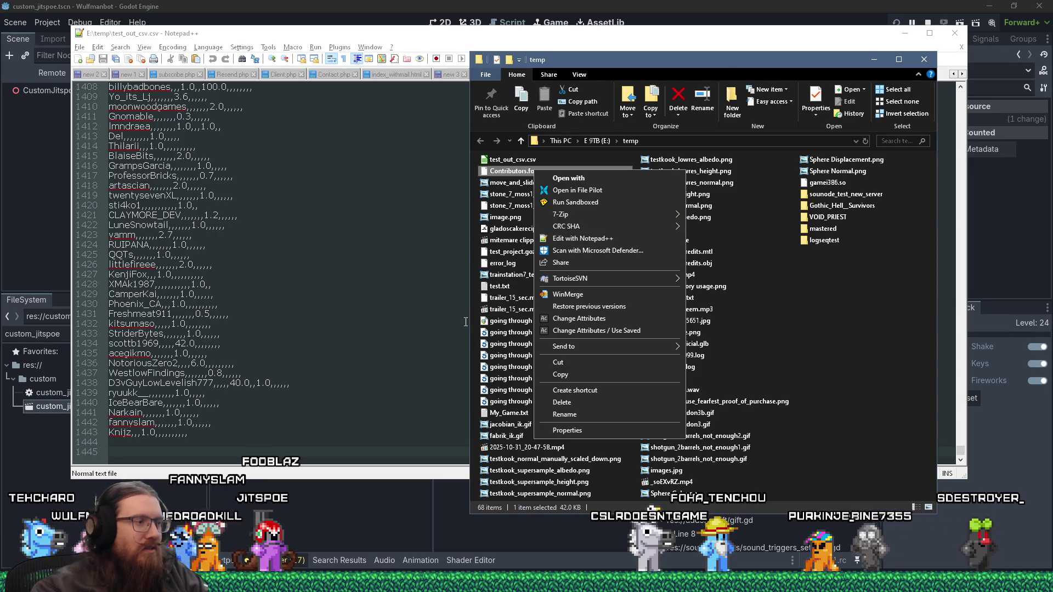
key("super")
type("x")
key("BackSpace")
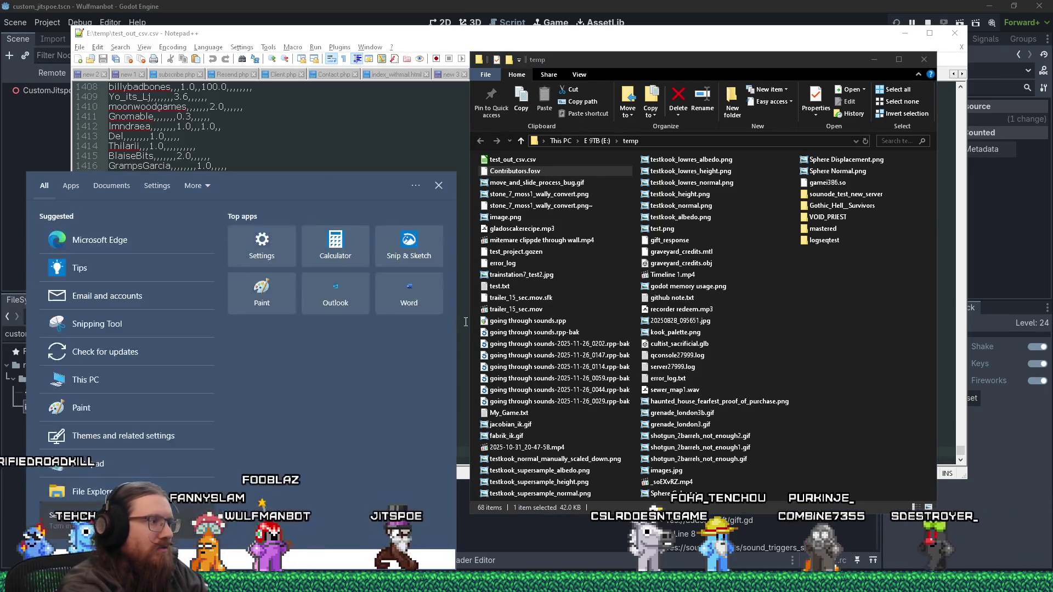
- Open Contributors.fosv in HxD and inspect the bytes ending its header line at 0x77
type("hxd")
key("Return")
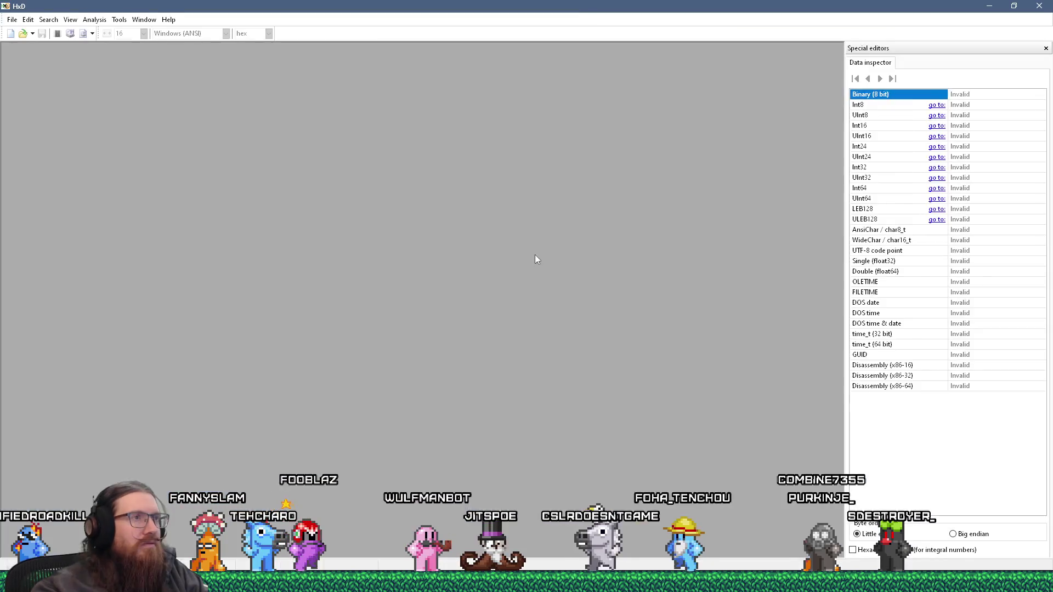
key("alt+Tab")
left_click(537, 246)
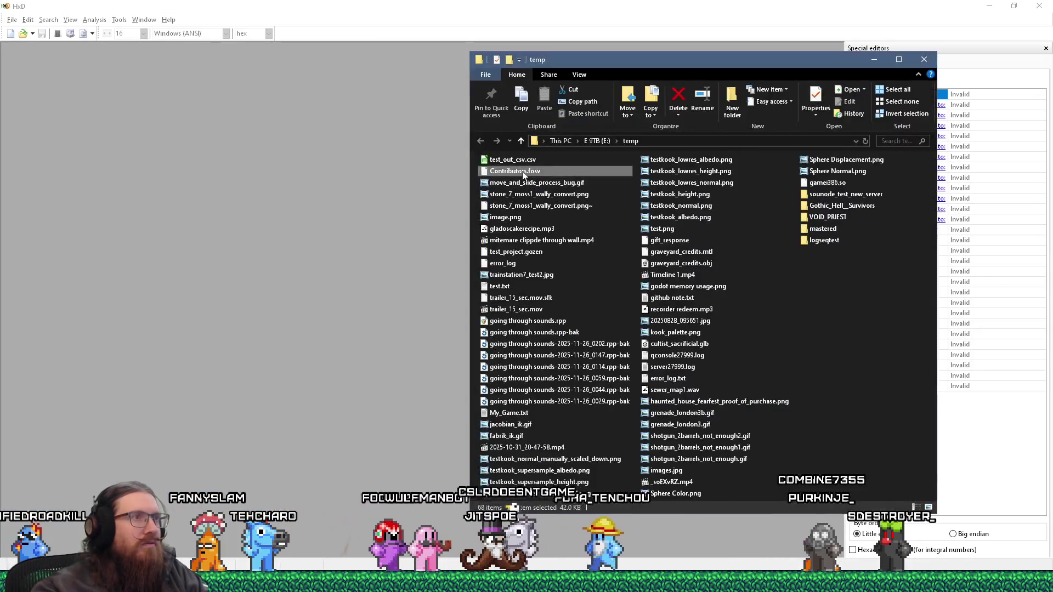
left_click_drag(526, 169, 335, 159)
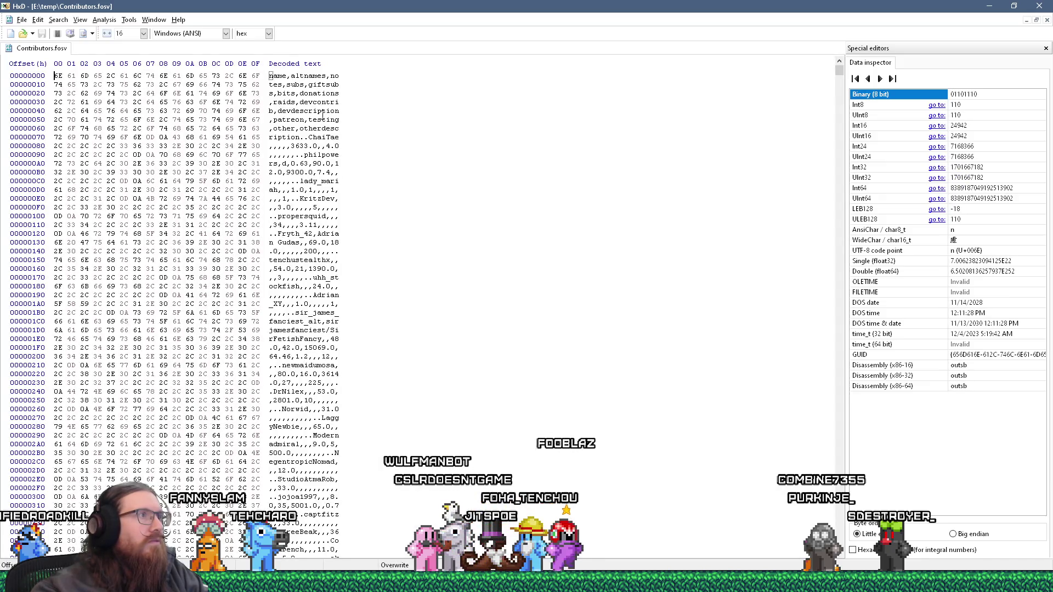
left_click(302, 137)
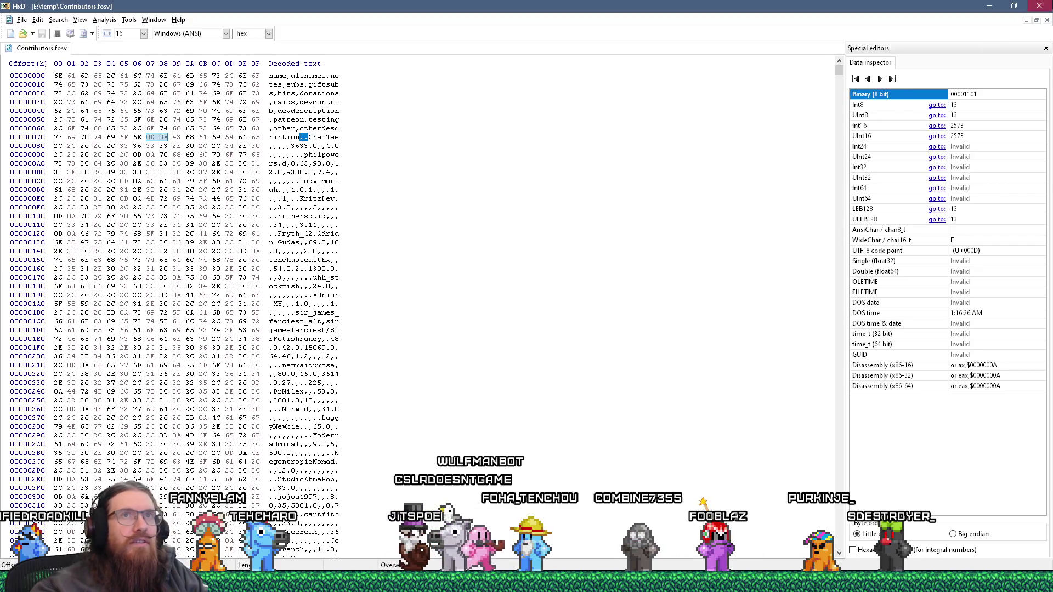
key("alt+F4")
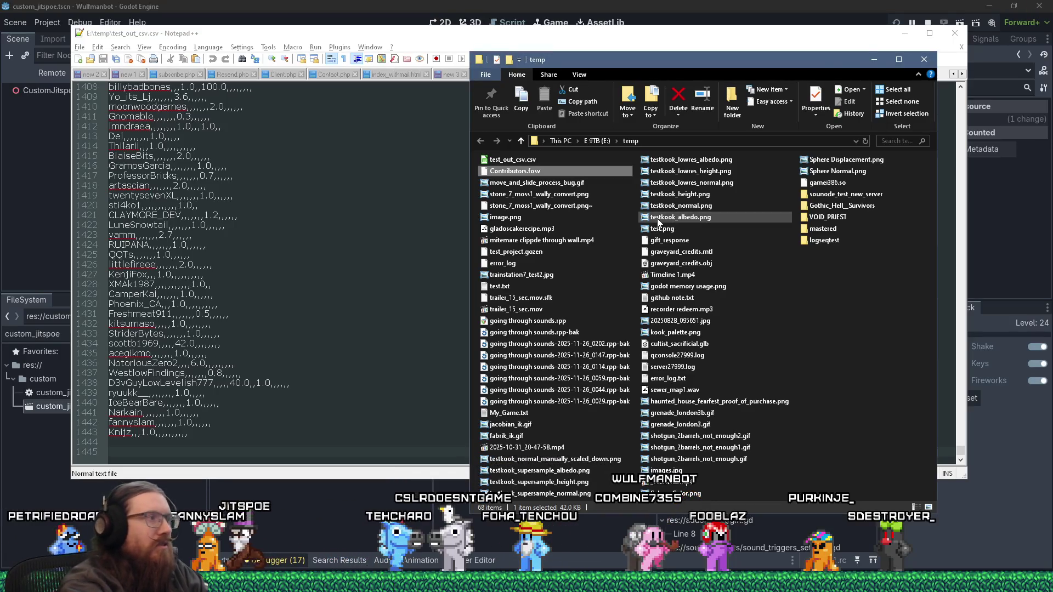
- Relaunch HxD with test_out_csv.csv and check its header line ends in a lone 0A byte
key("super+r")
key("Return")
key("Return")
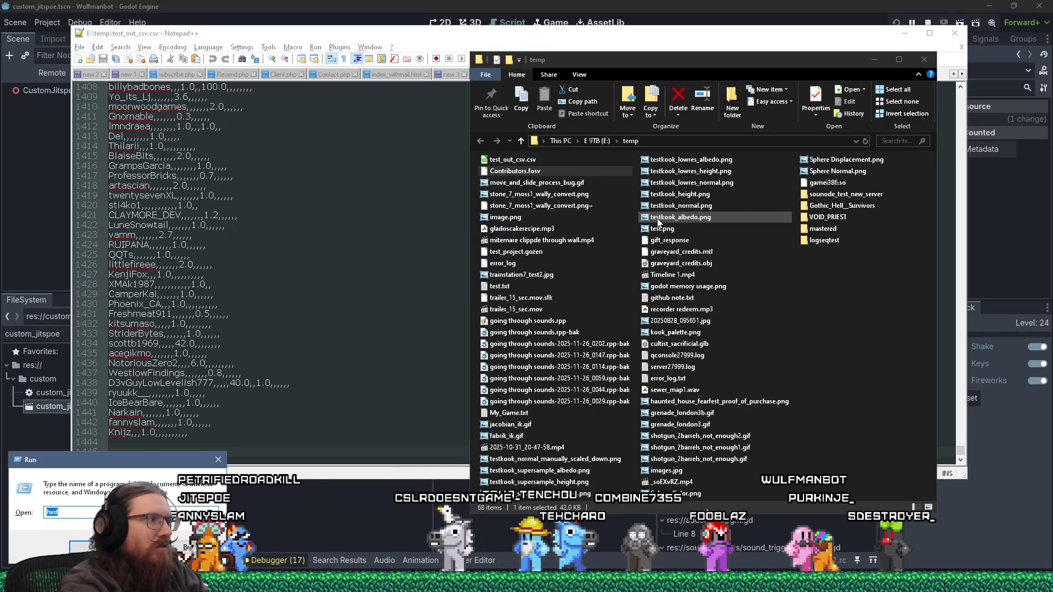
key("super")
type("hxd")
key("Return")
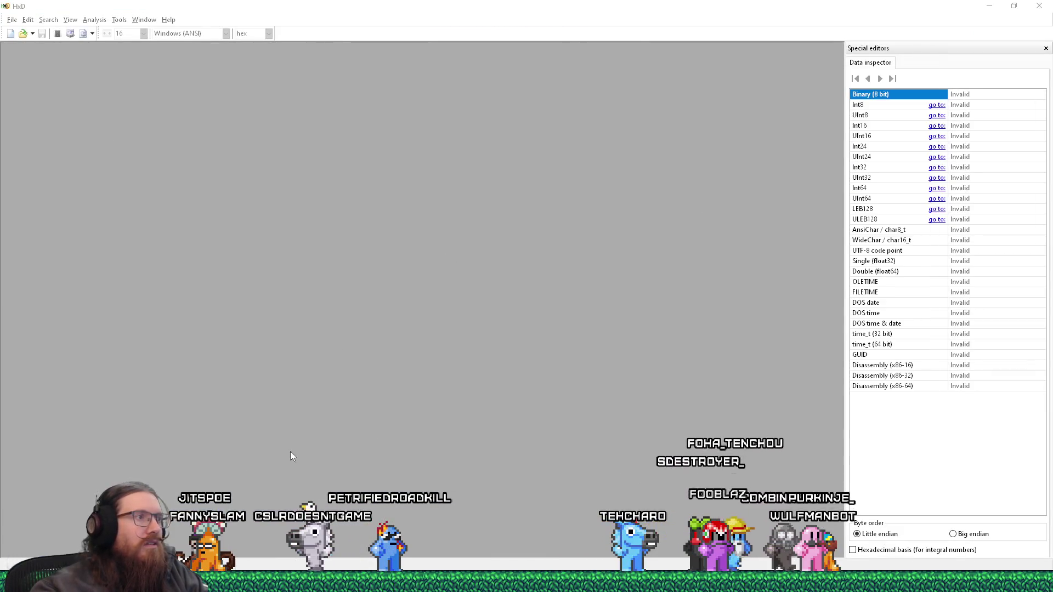
key("alt+Tab")
key("alt+Tab")
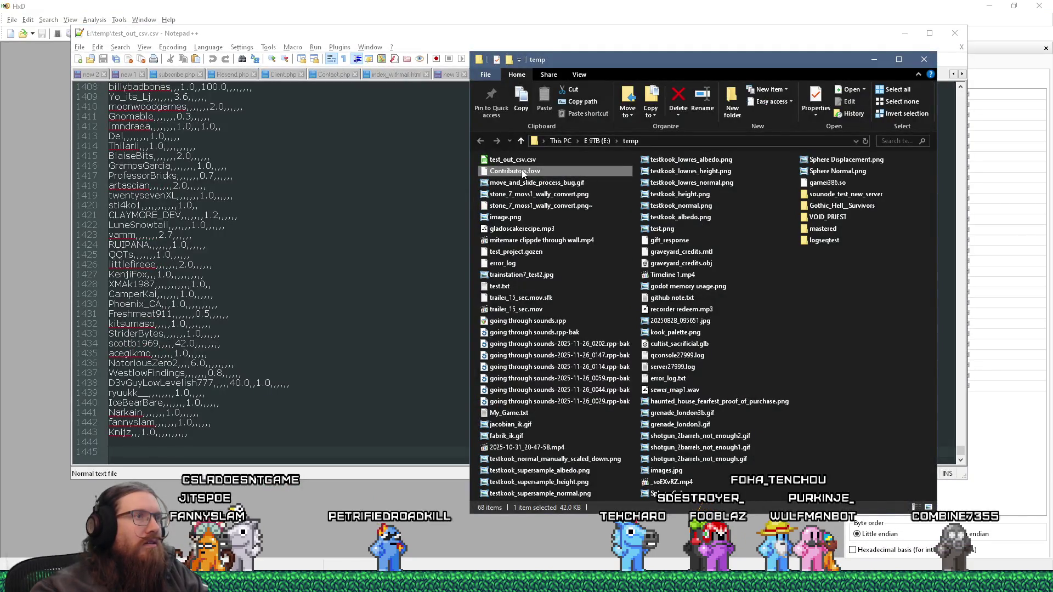
left_click(29, 132)
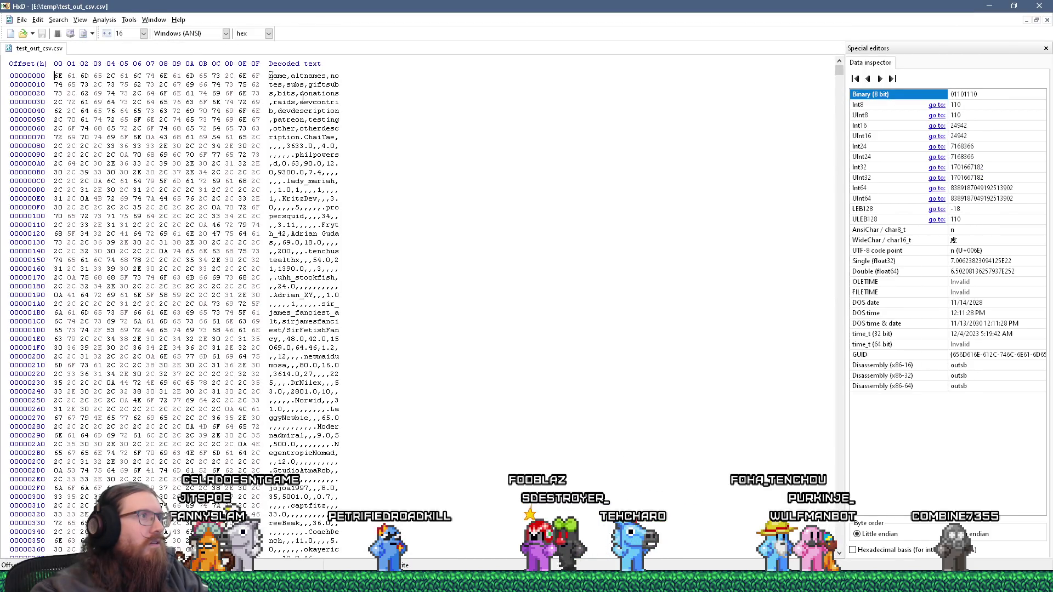
left_click(301, 137)
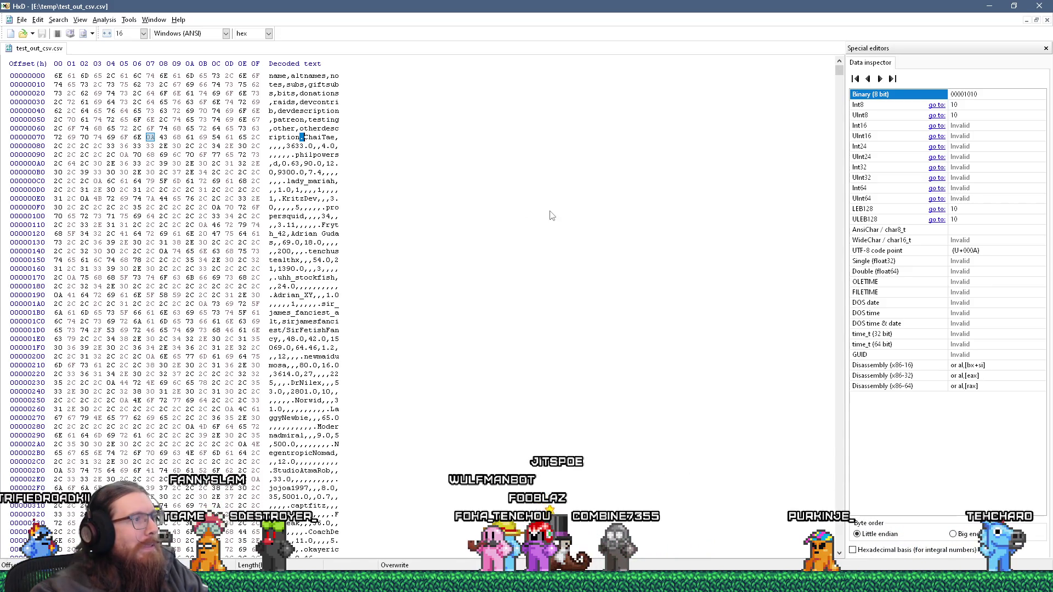
- Close HxD and open test_out_csv.csv with LibreOffice Calc
left_click(1040, 9)
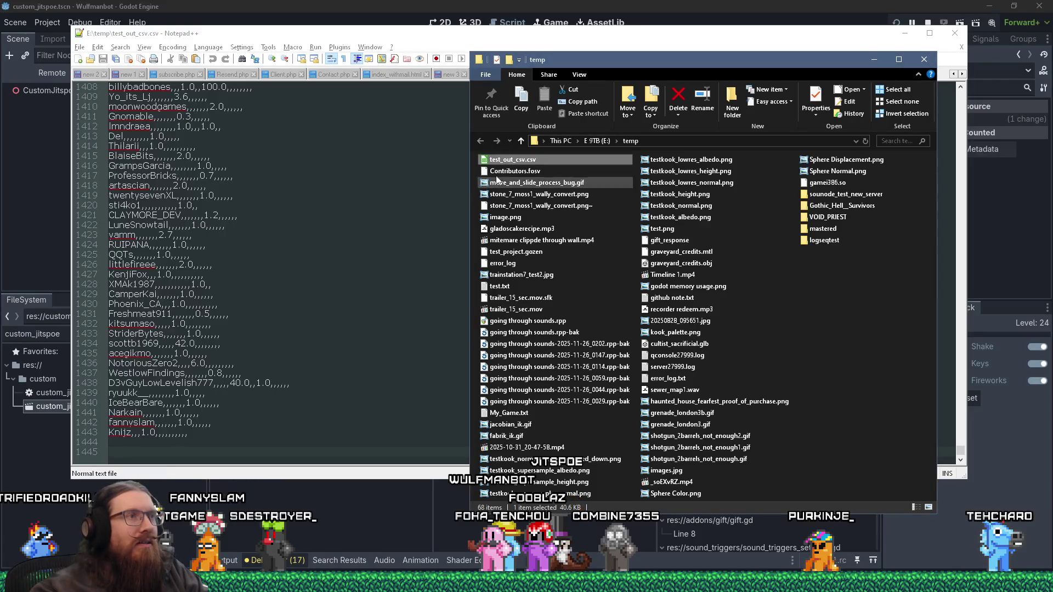
right_click(524, 163)
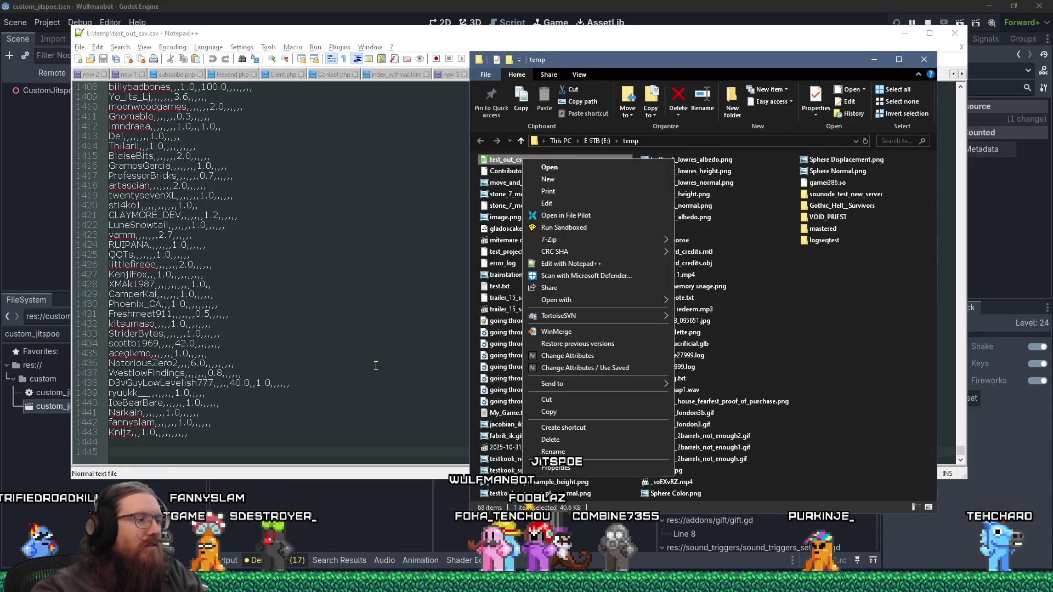
key("Return")
key("super+r")
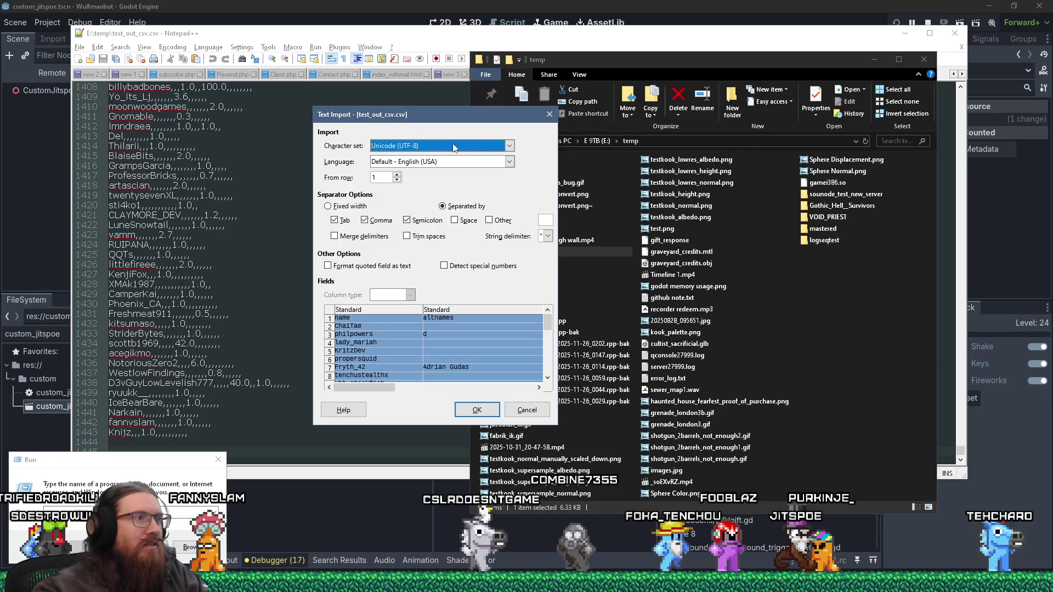
mouse_move(371, 390)
left_mouse_down()
mouse_move(563, 405)
mouse_move(420, 413)
left_mouse_up()
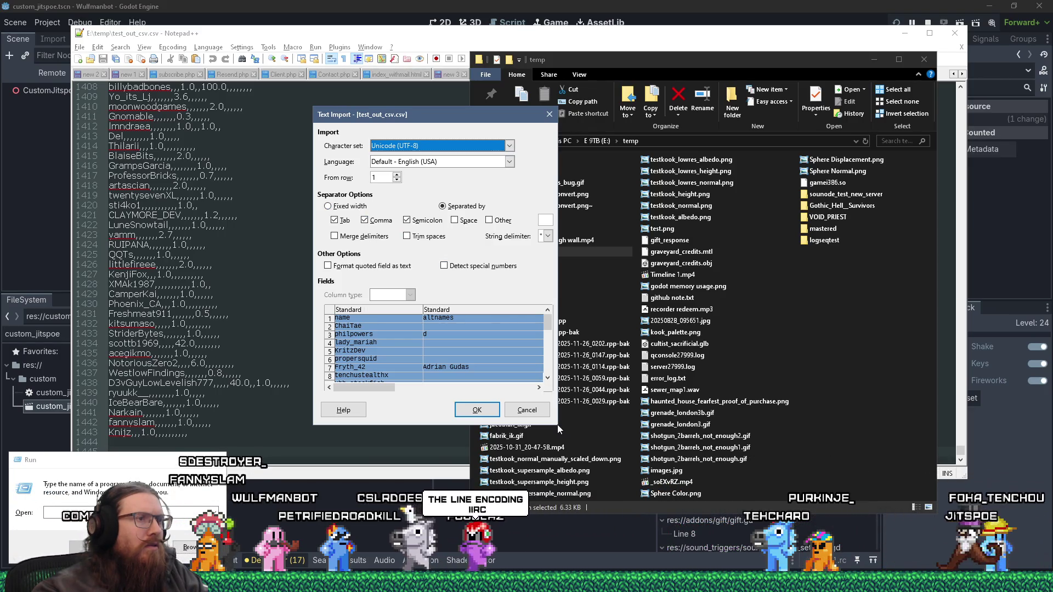
- Enlarge the Text Import dialog, keep Unicode (UTF-8), and inspect the altnames column preview
left_click_drag(558, 428, 819, 499)
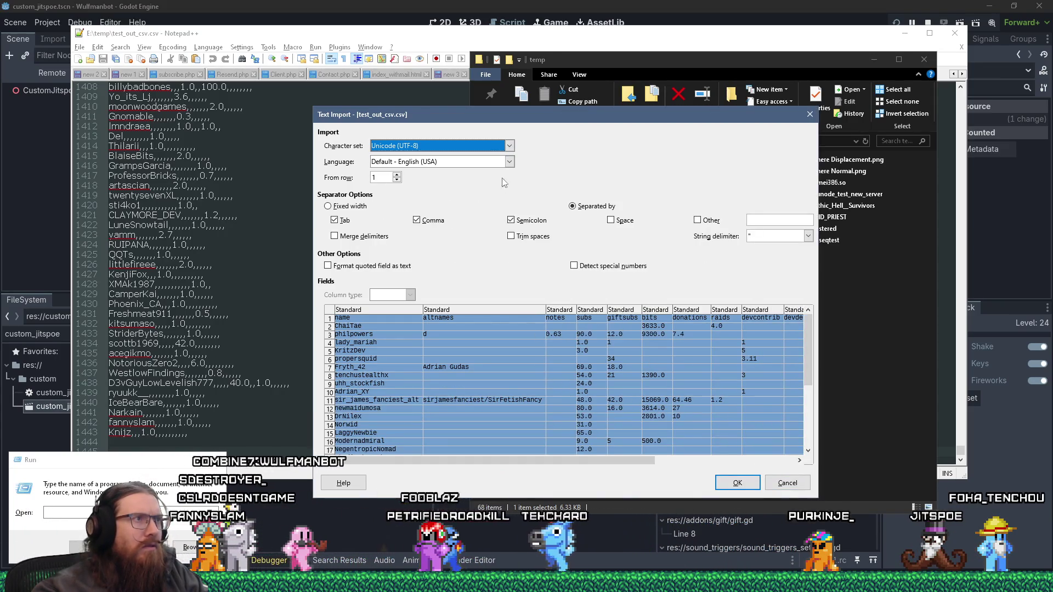
left_click(492, 146)
left_click(492, 146)
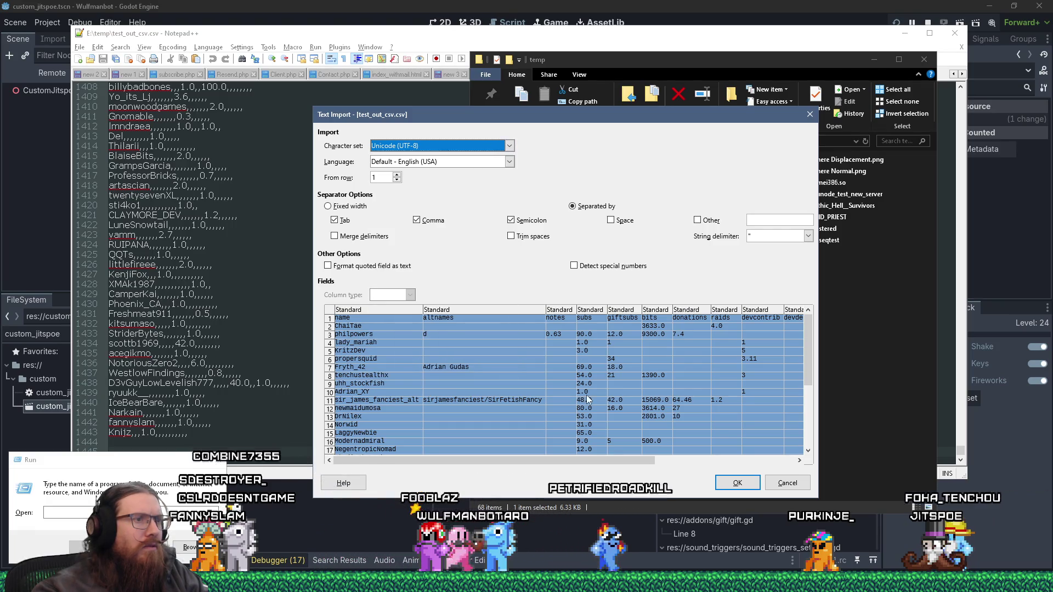
mouse_move(607, 460)
left_mouse_down()
mouse_move(747, 460)
mouse_move(561, 460)
left_mouse_up()
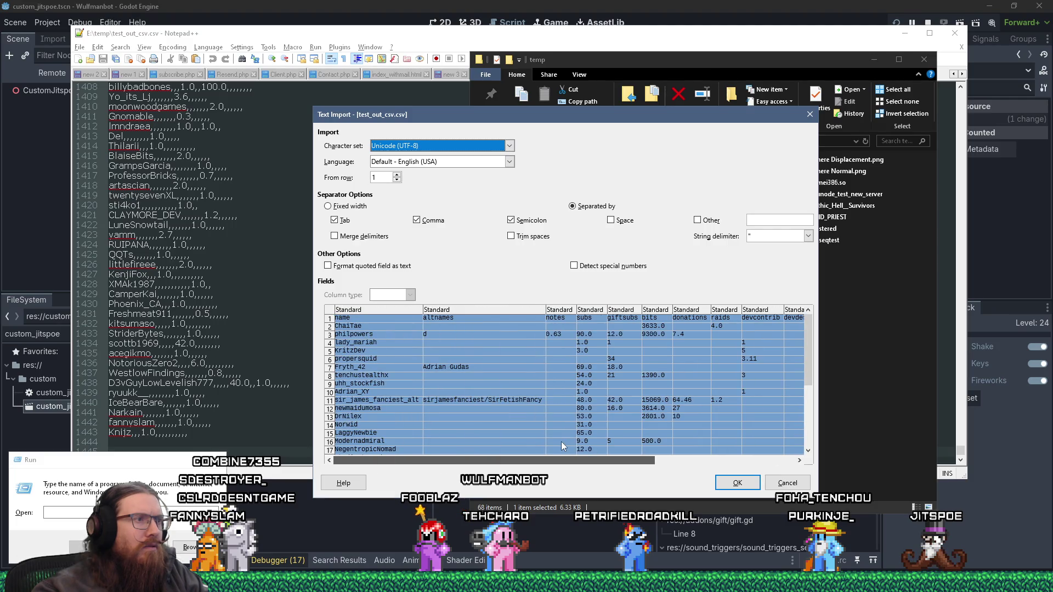
left_click(436, 333)
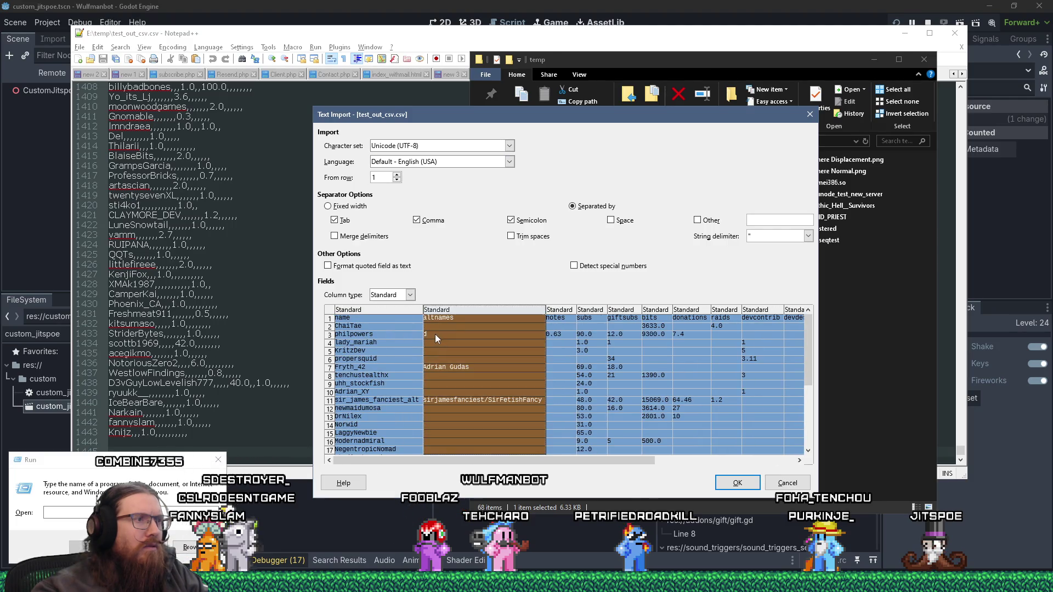
left_click_drag(442, 114, 420, 184)
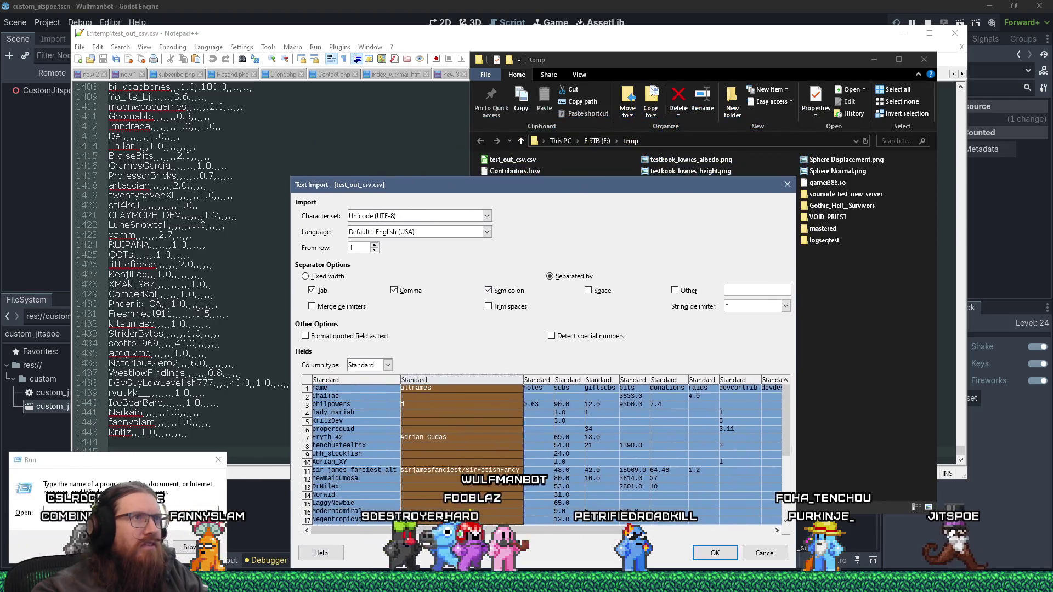
left_click(526, 171)
right_click(537, 174)
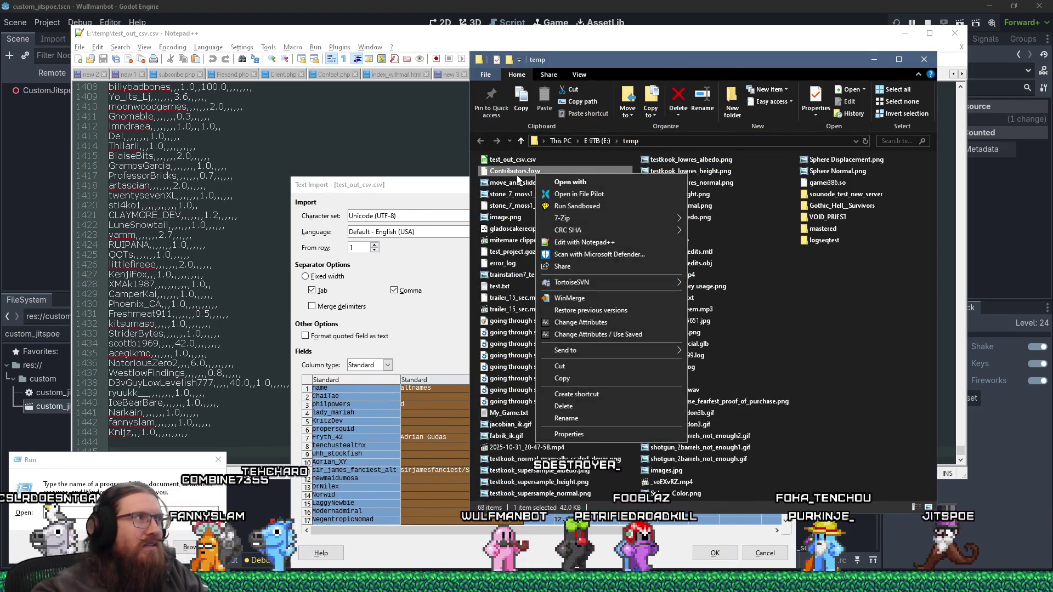
left_click(431, 135)
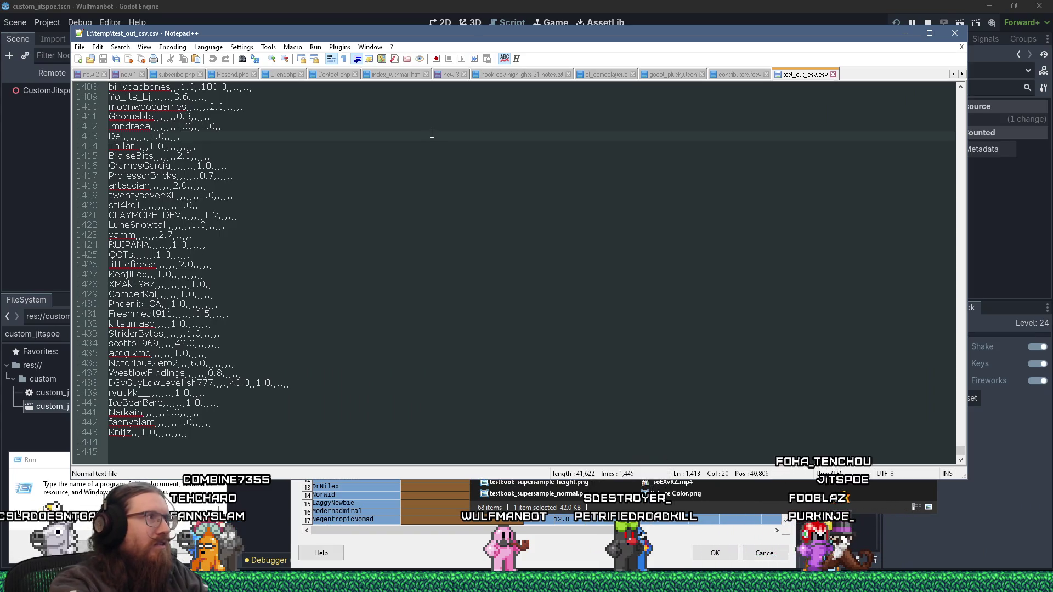
key("ctrl+Home")
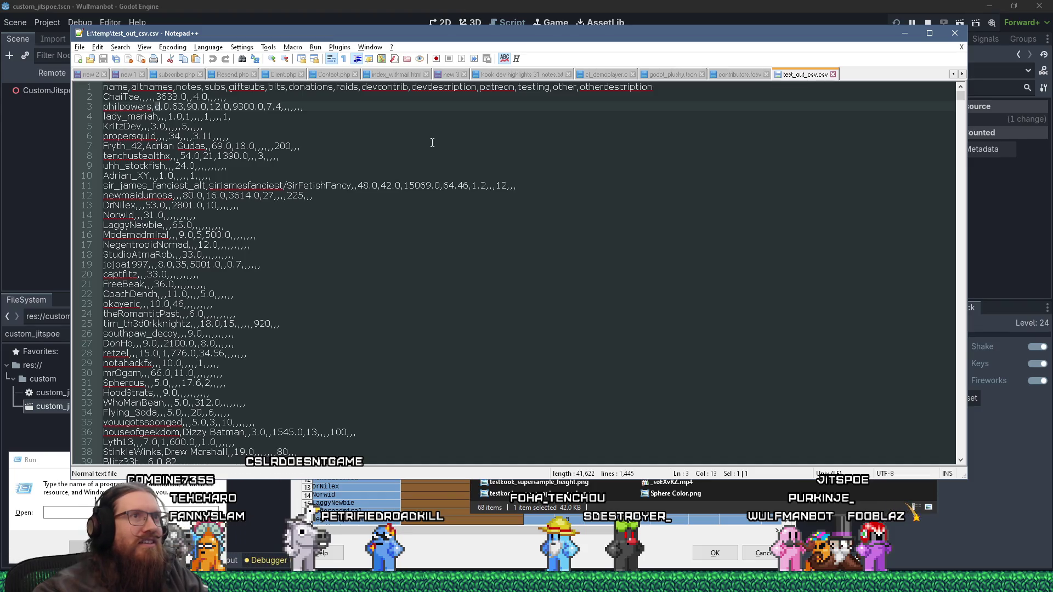
left_click(155, 107)
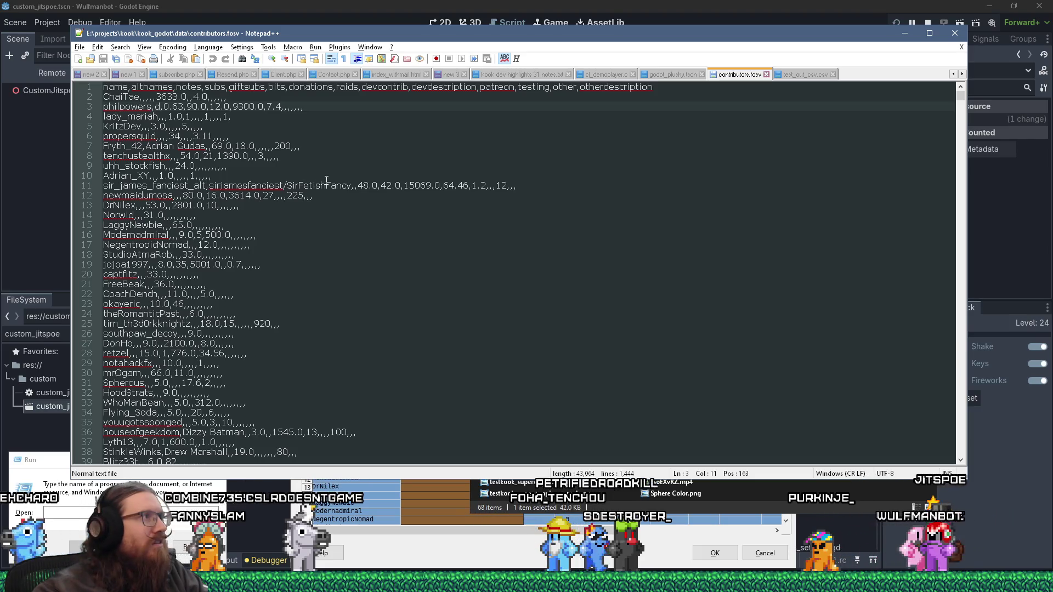
key("alt+Tab")
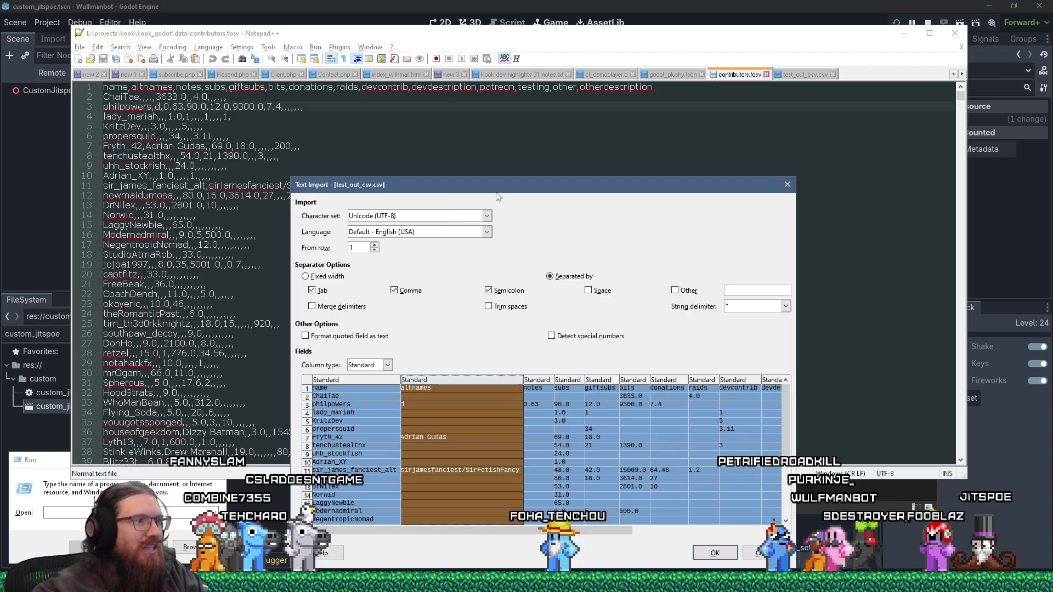
left_click_drag(520, 190, 470, 88)
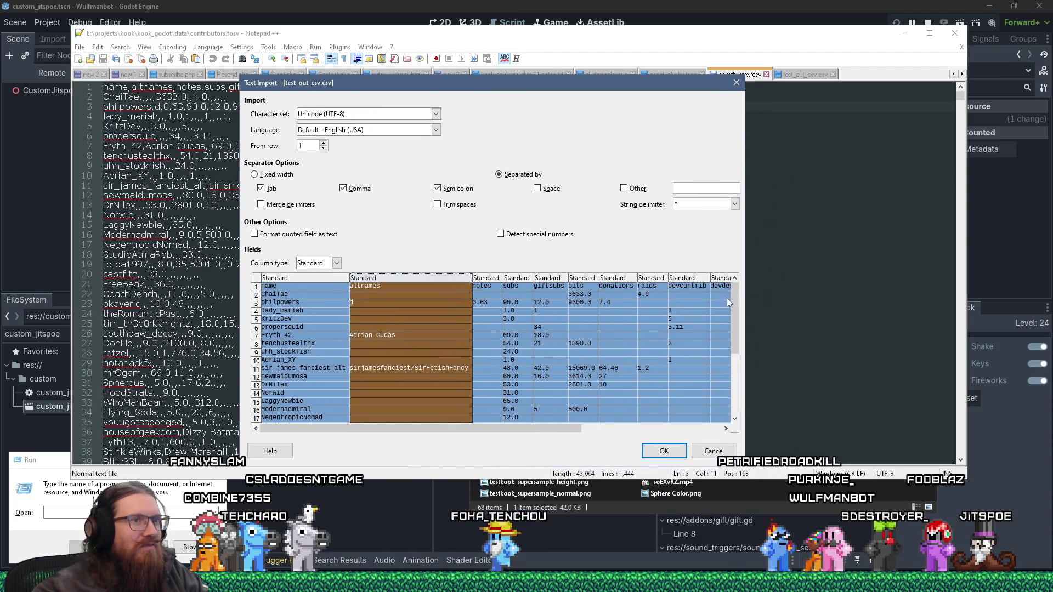
left_click_drag(734, 306, 734, 402)
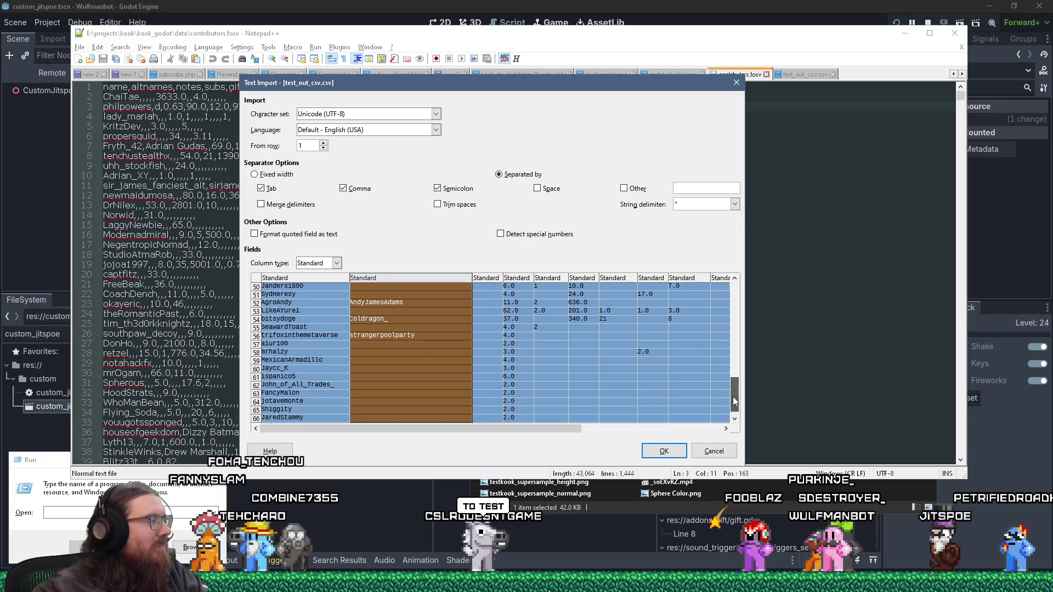
left_click_drag(733, 402, 737, 352)
scroll(733, 408, "down", 6)
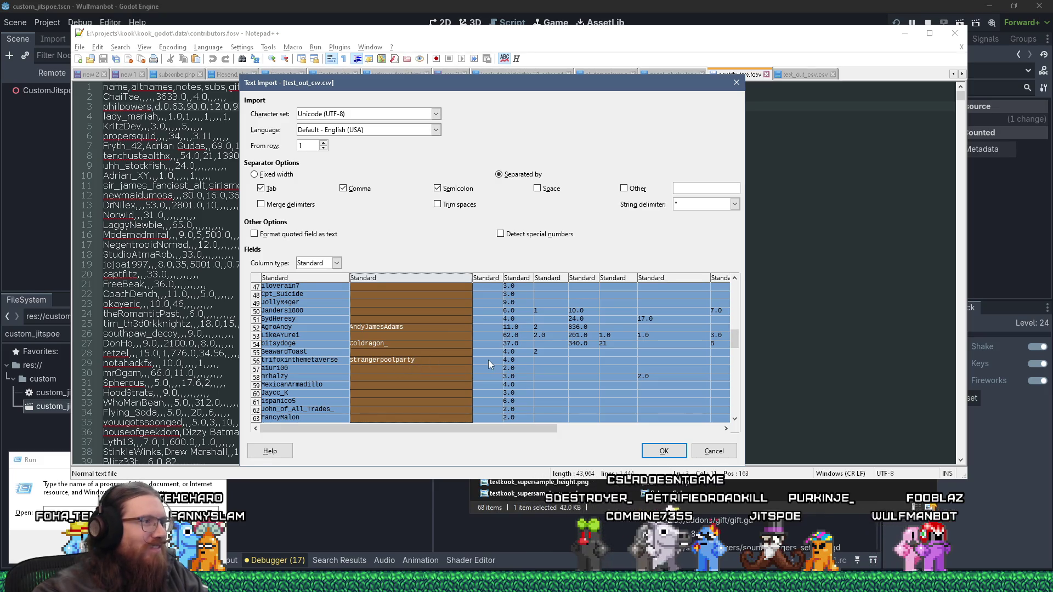
scroll(488, 360, "up", 2)
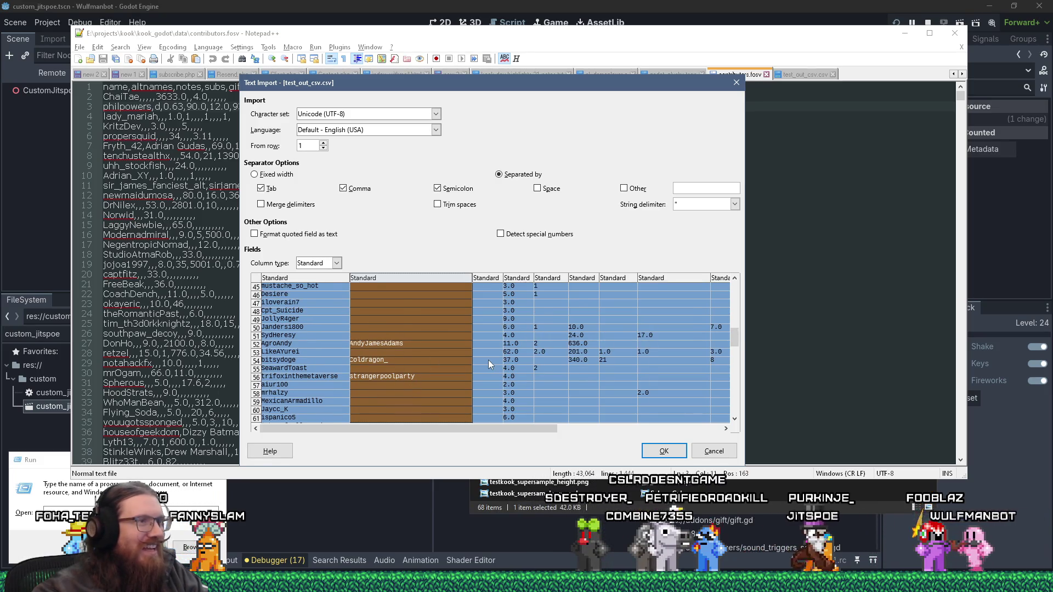
mouse_move(735, 337)
left_mouse_down()
mouse_move(735, 290)
mouse_move(730, 485)
mouse_move(734, 279)
left_mouse_up()
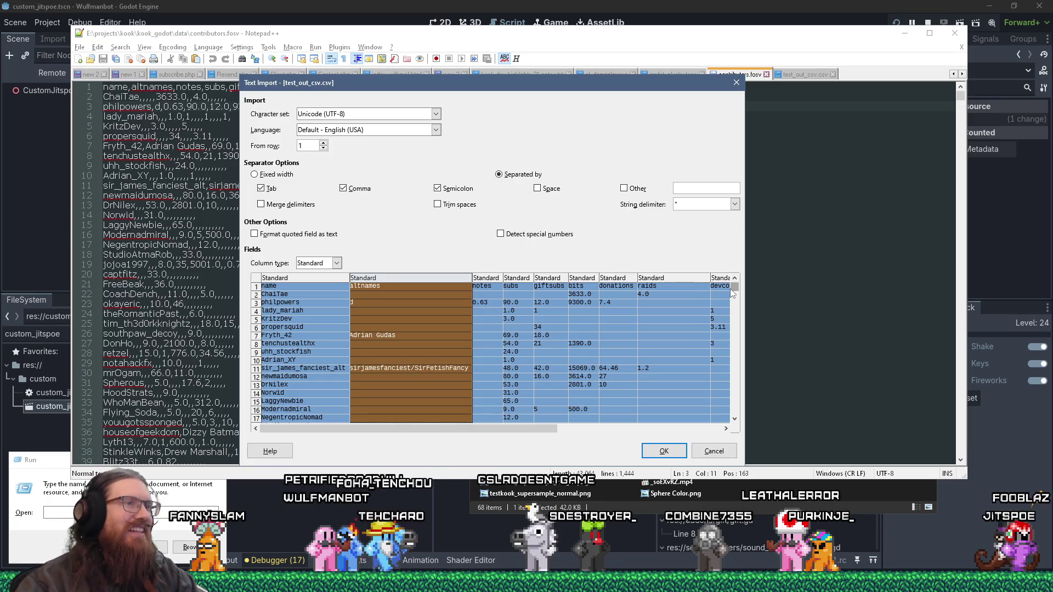
mouse_move(540, 431)
left_mouse_down()
mouse_move(630, 431)
mouse_move(500, 429)
left_mouse_up()
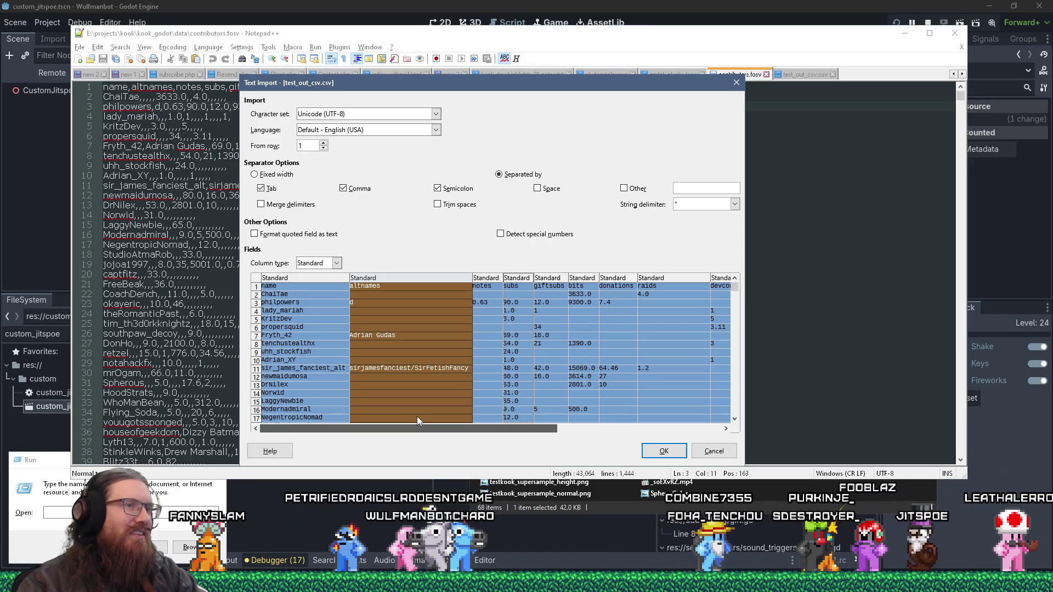
left_click_drag(745, 465, 785, 571)
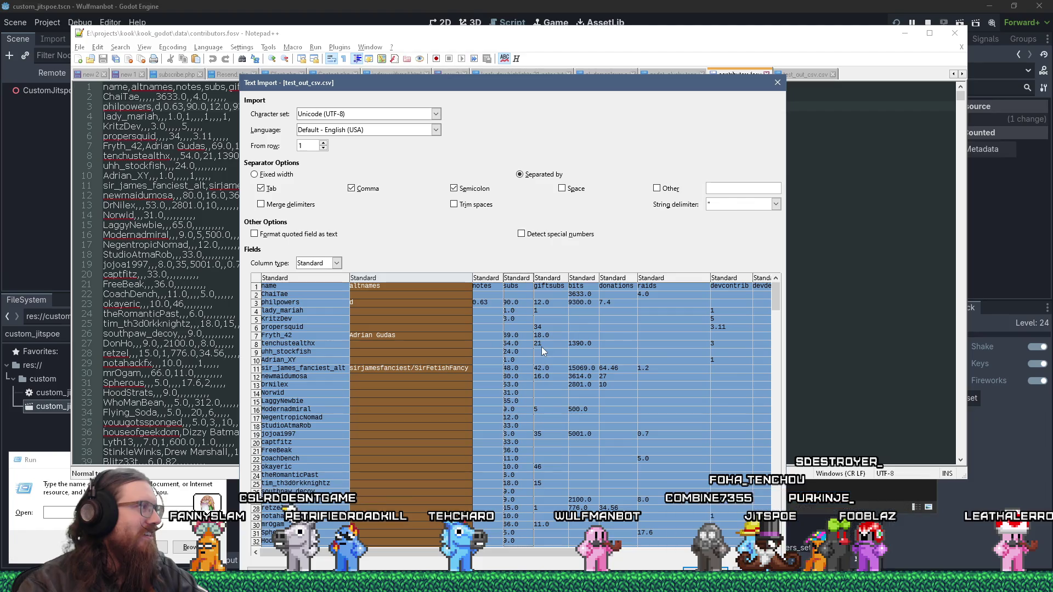
left_click_drag(602, 90, 586, 35)
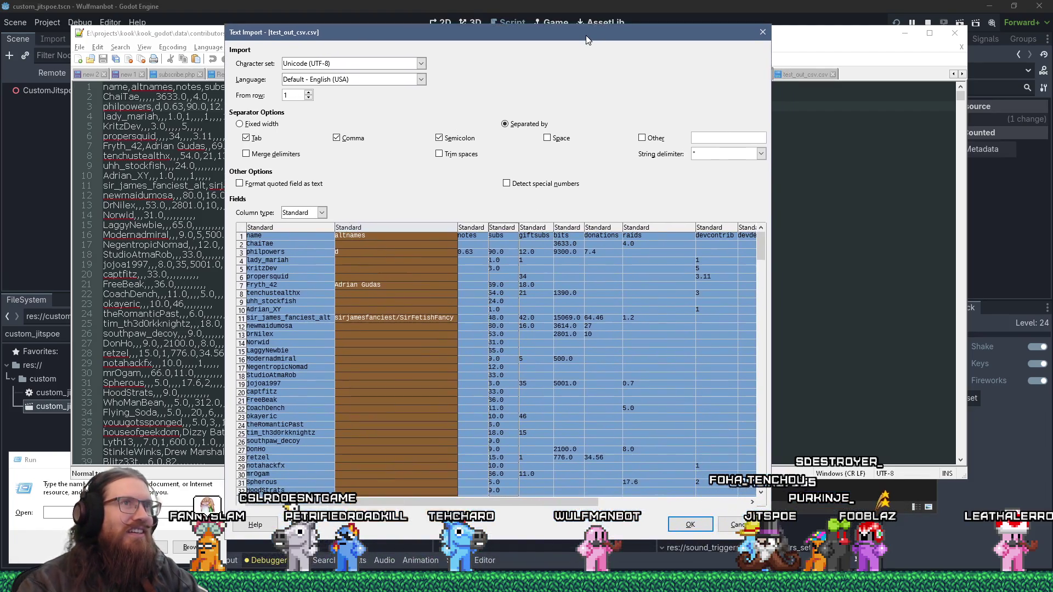
mouse_move(761, 244)
left_mouse_down()
mouse_move(776, 353)
mouse_move(777, 219)
left_mouse_up()
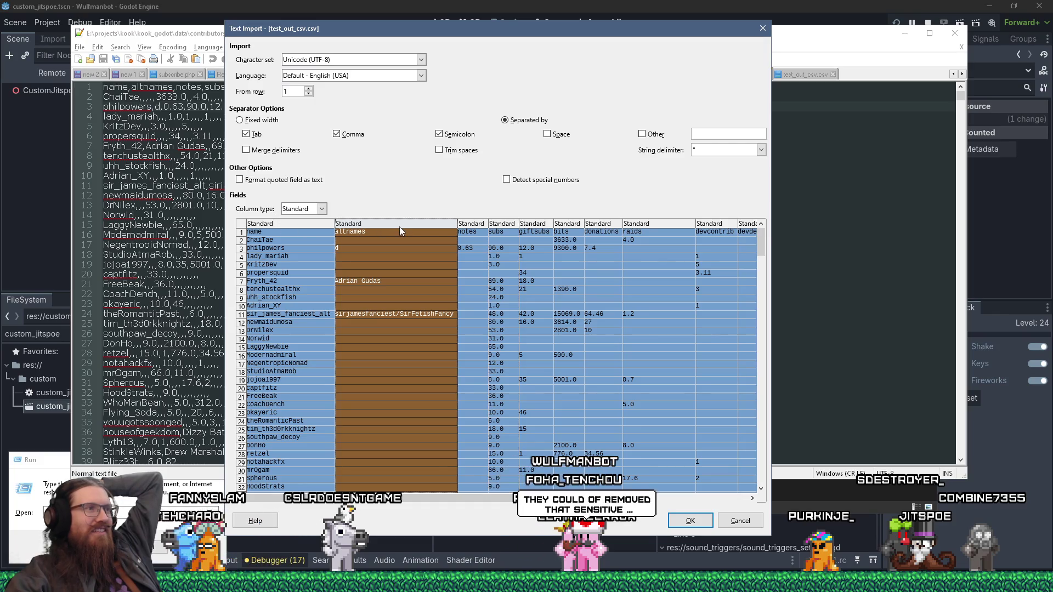
left_click(477, 225)
left_click(500, 225)
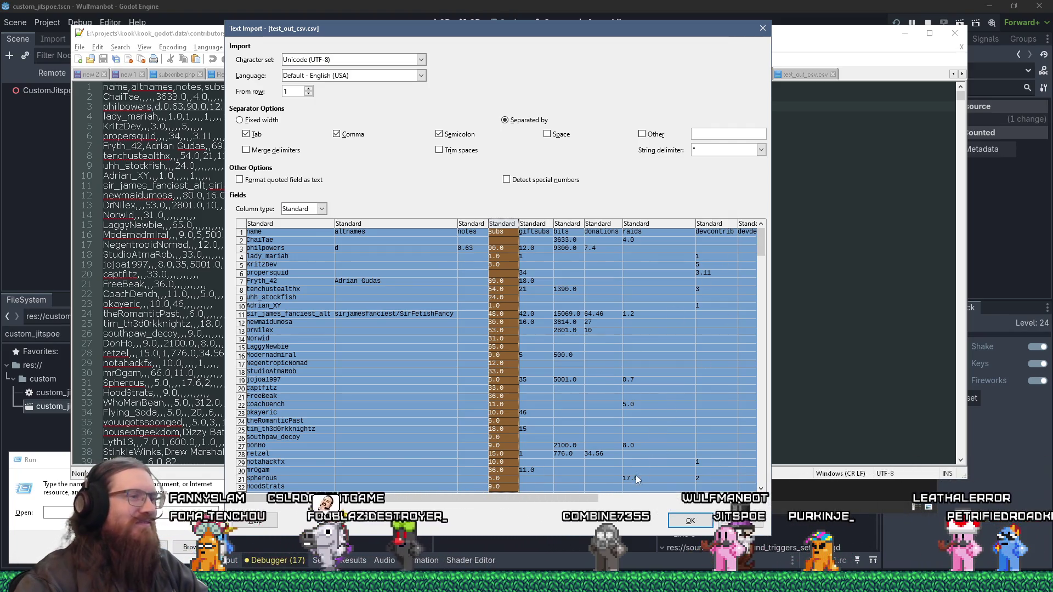
mouse_move(591, 499)
left_mouse_down()
mouse_move(772, 491)
mouse_move(768, 310)
left_mouse_up()
mouse_move(766, 242)
left_mouse_down()
mouse_move(740, 456)
mouse_move(763, 395)
mouse_move(767, 476)
mouse_move(761, 227)
mouse_move(746, 459)
left_mouse_up()
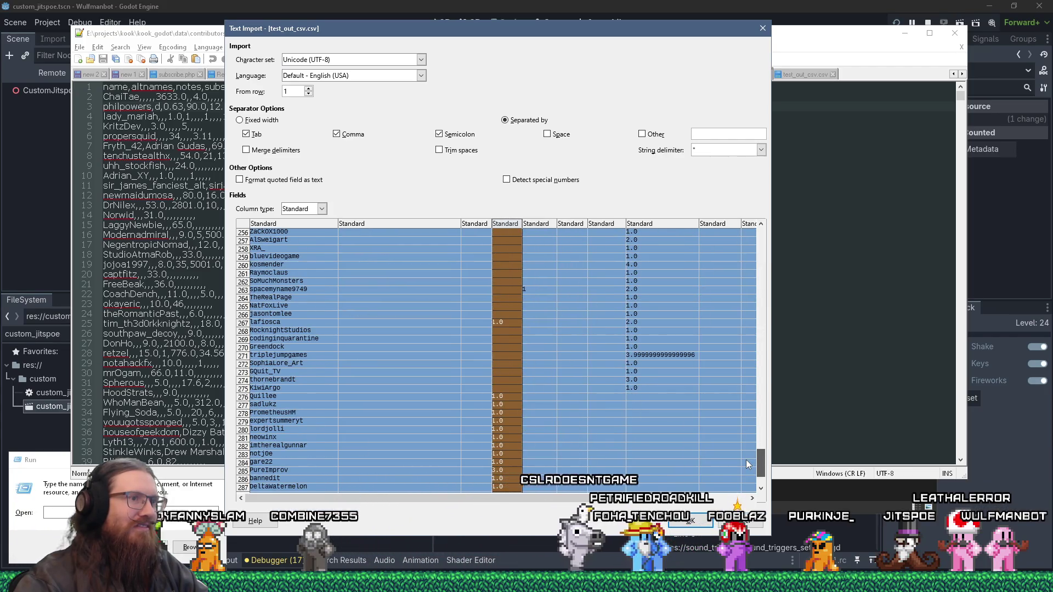
left_click_drag(746, 460, 742, 419)
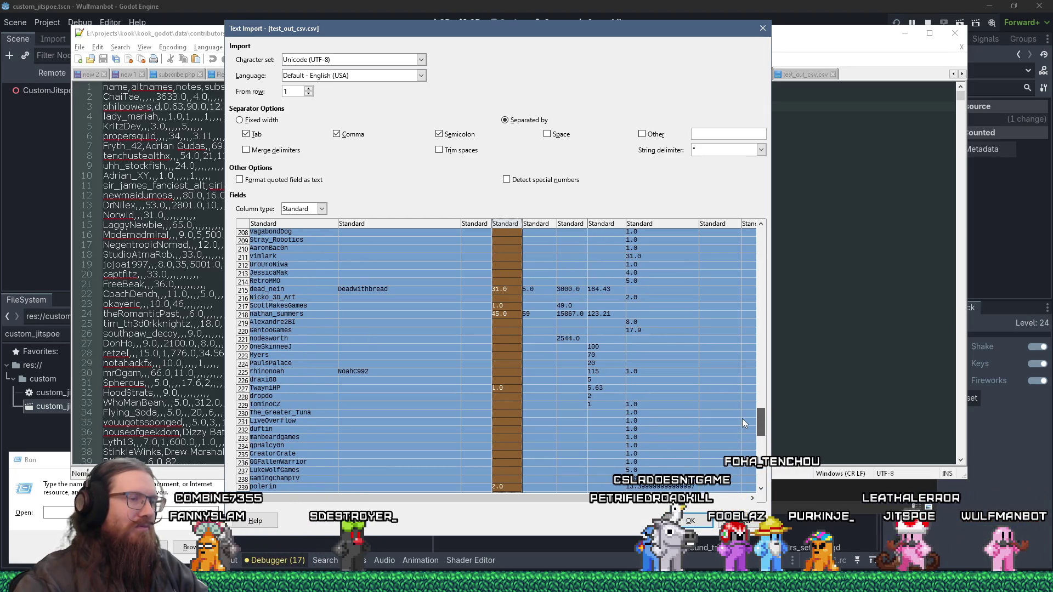
left_click_drag(742, 419, 729, 240)
left_click_drag(727, 186, 744, 505)
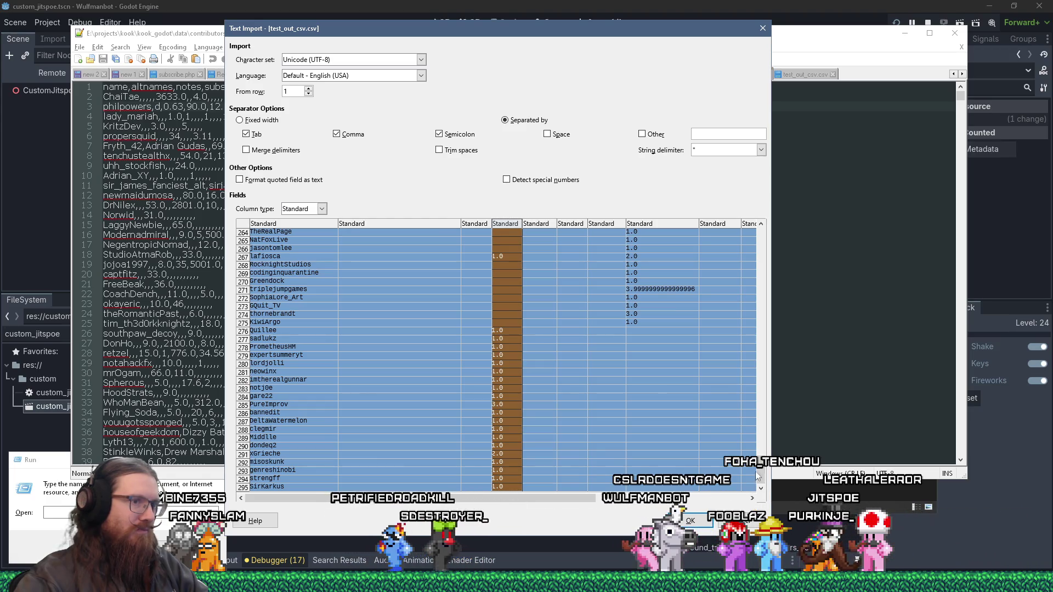
left_click_drag(764, 481, 764, 225)
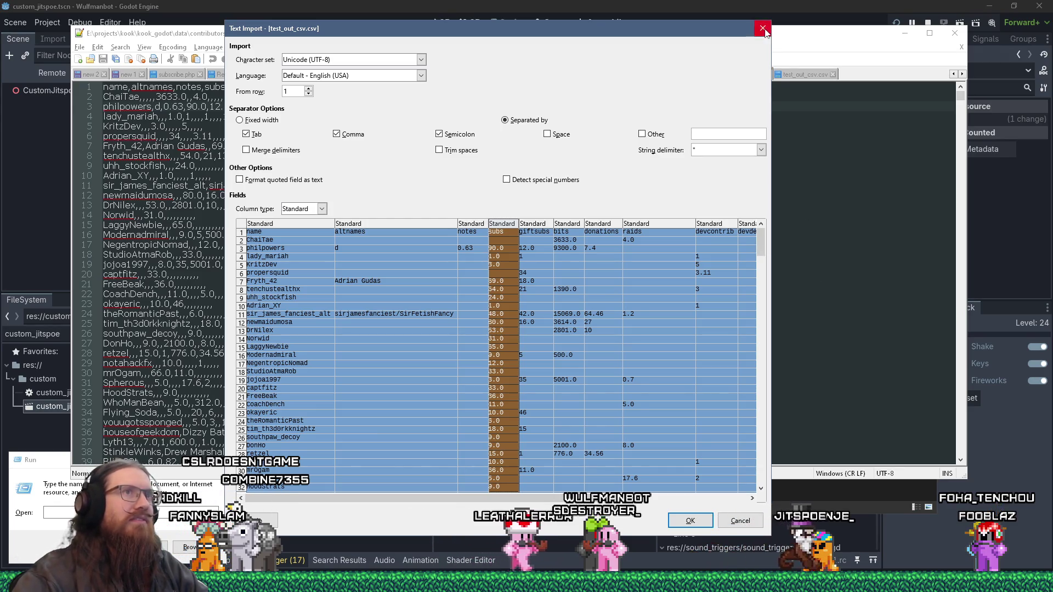
- Cancel the Text Import dialog and return to custom_jitspoe.gd in Godot
key("Escape")
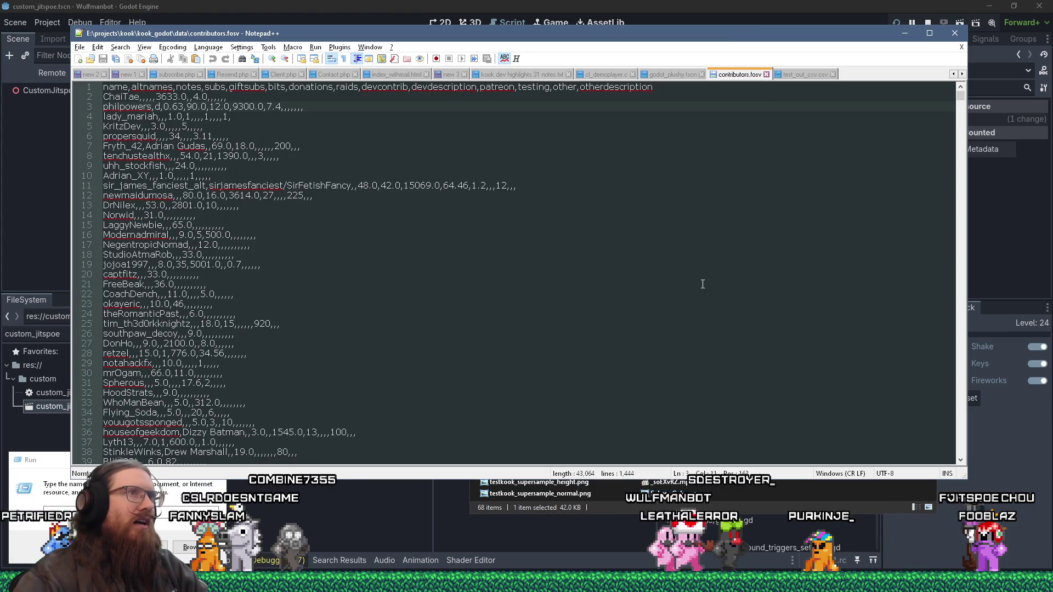
left_click(674, 275)
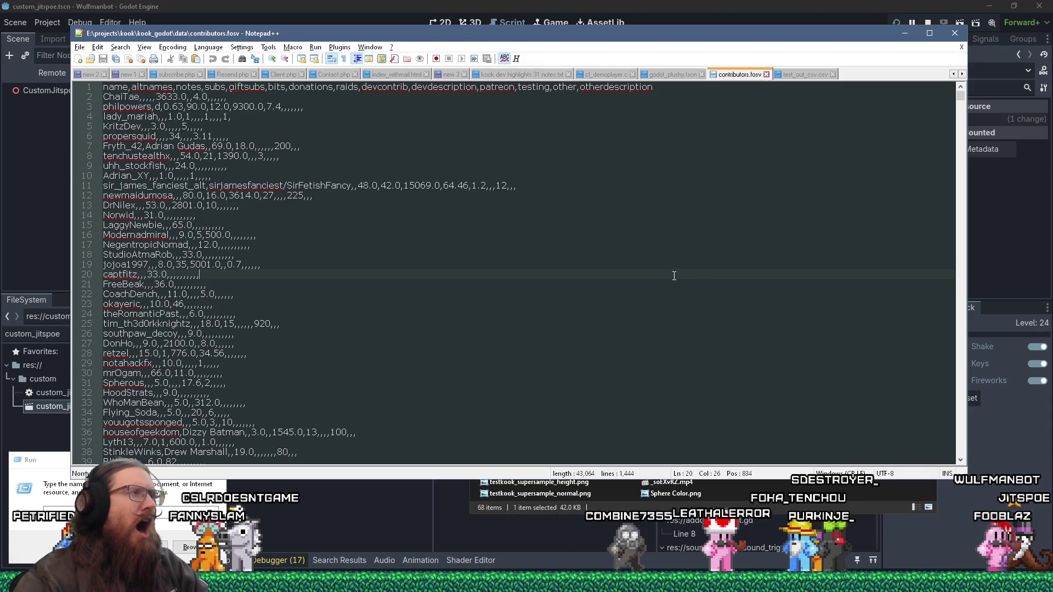
left_click(495, 5)
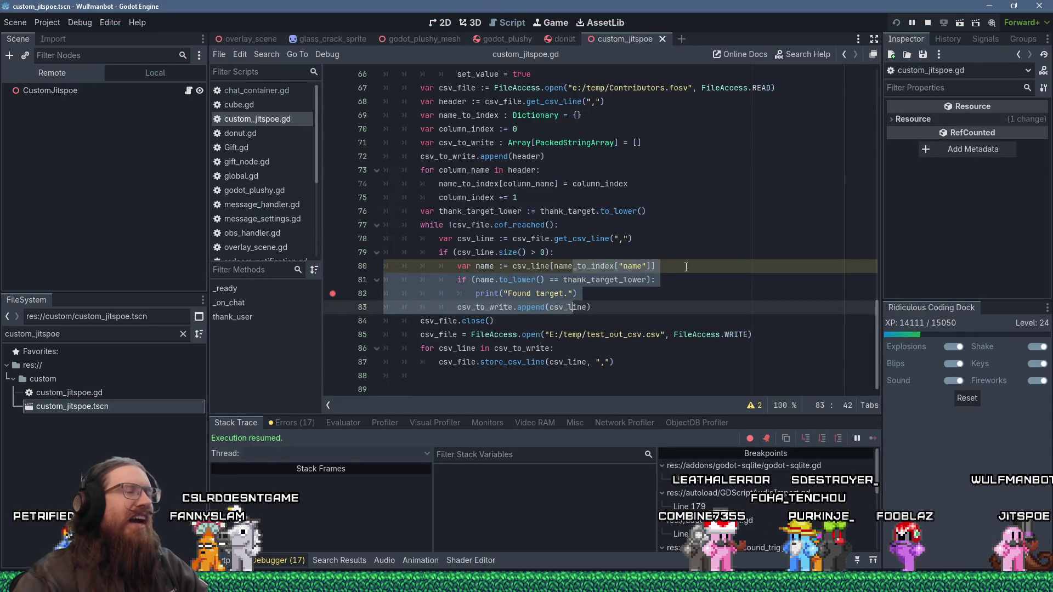
left_click(648, 308)
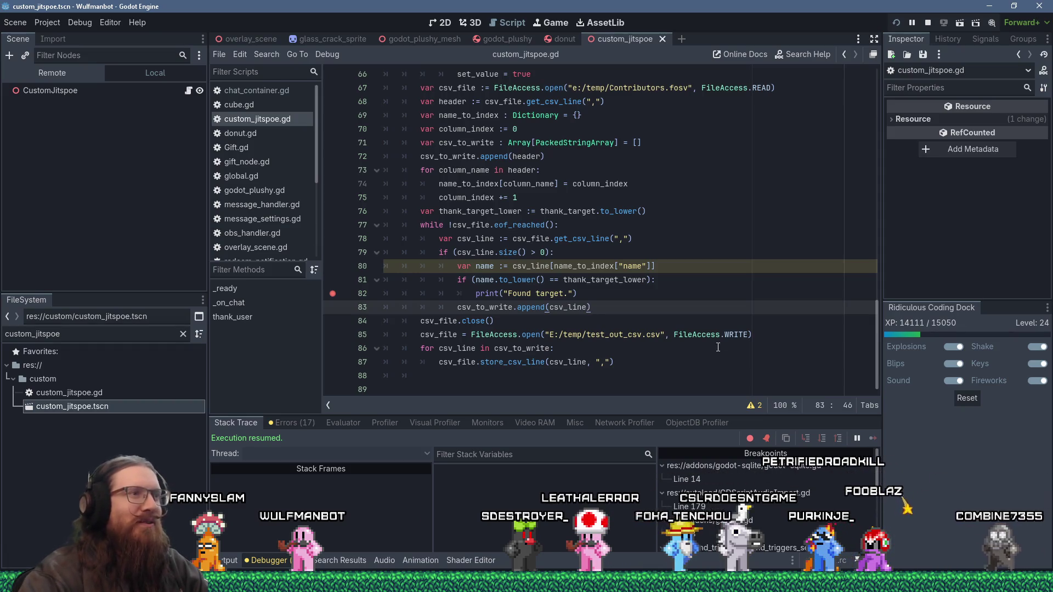
scroll(669, 292, "up", 8)
scroll(668, 292, "up", 7)
scroll(658, 293, "down", 15)
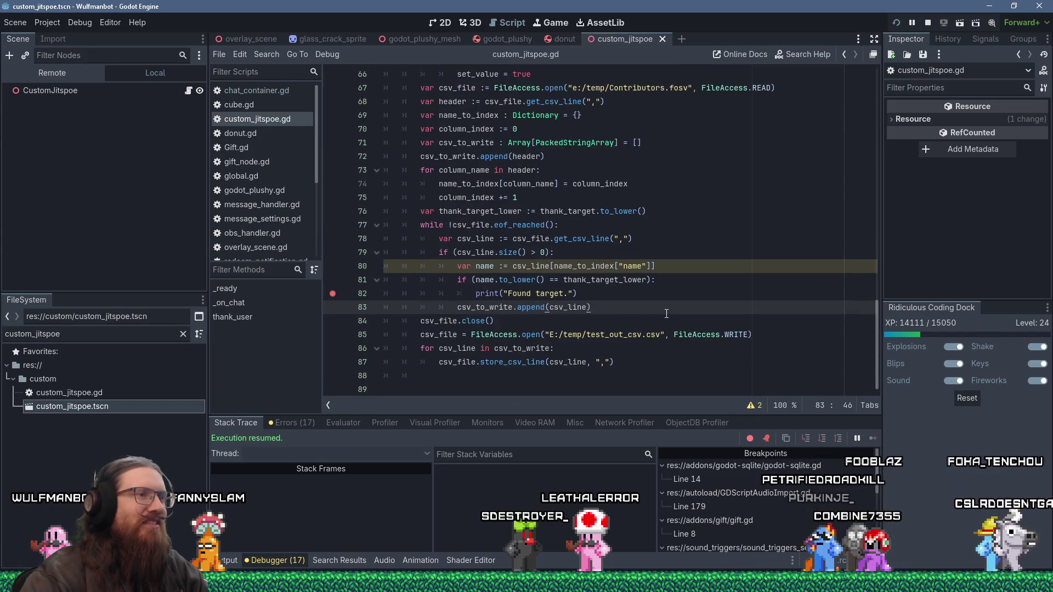
left_click(696, 298)
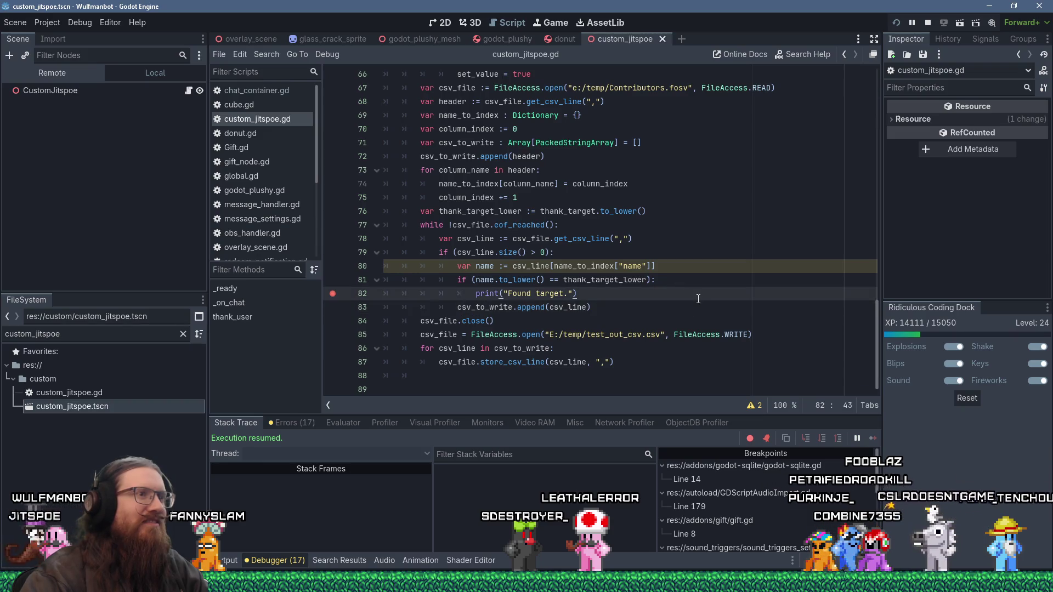
key("Down")
key("Down")
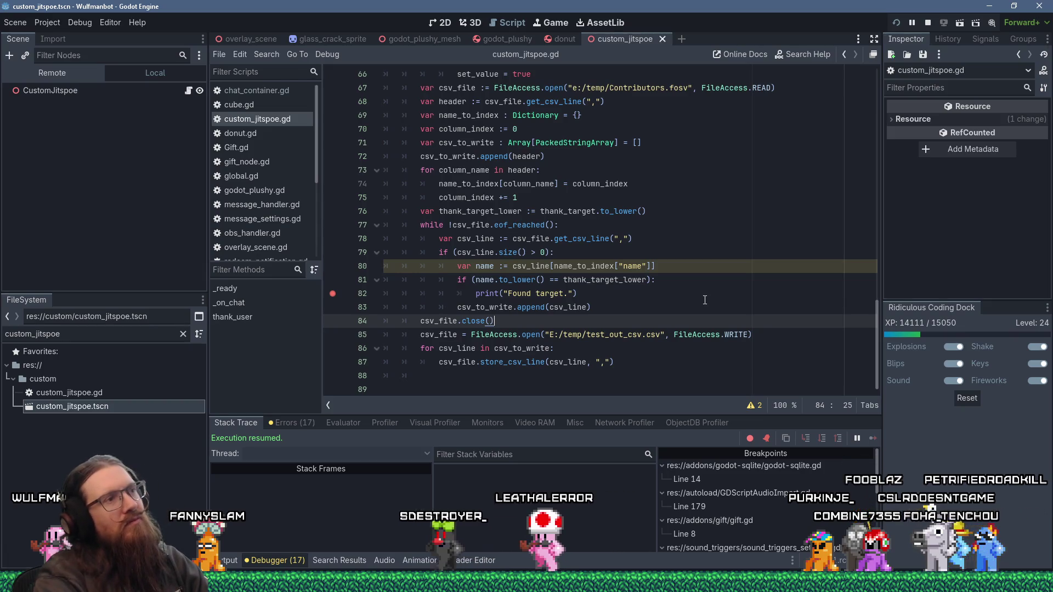
left_click(629, 299)
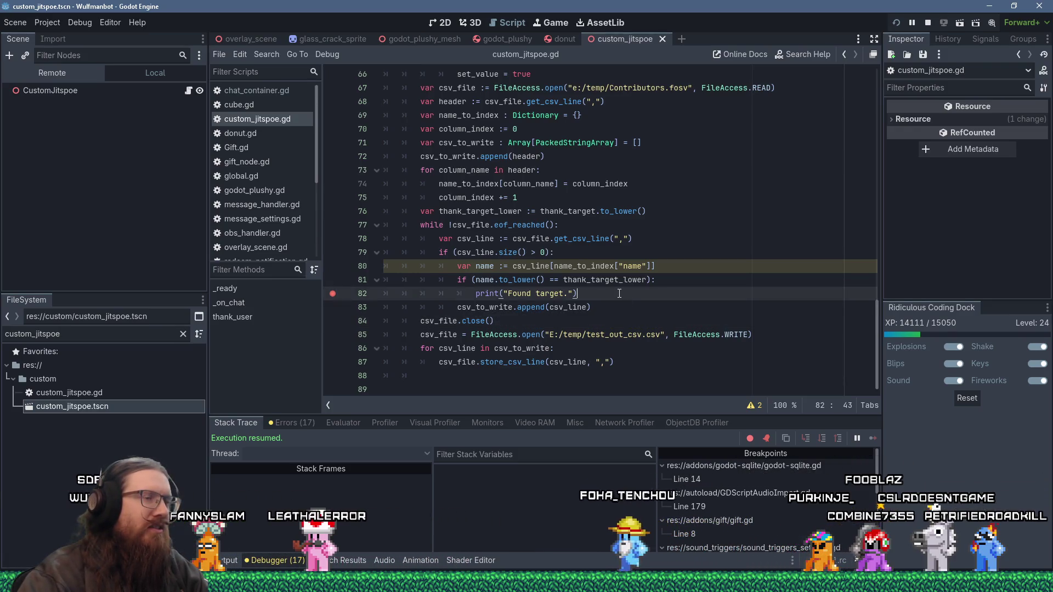
mouse_move(615, 279)
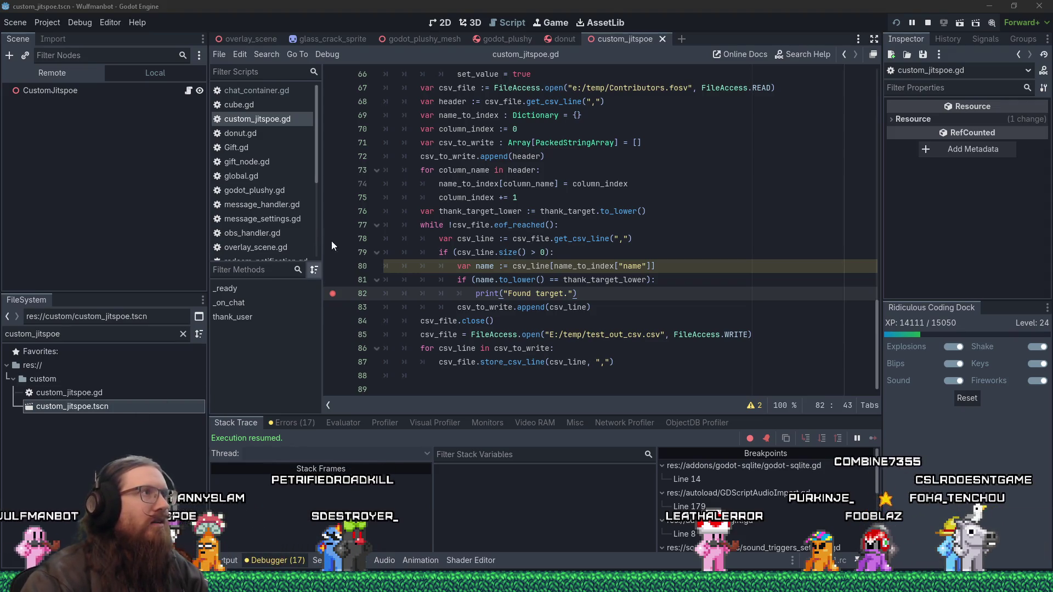
left_click(266, 54)
- Find in Files for 'thank' and jump to the !thank match in the script
left_click(302, 135)
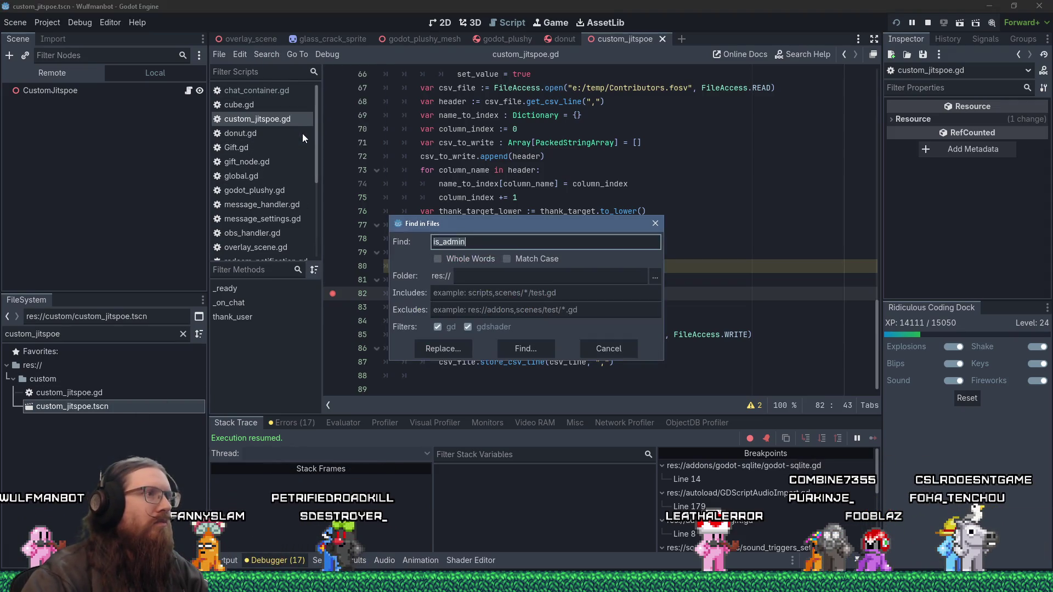
type("thank")
key("Return")
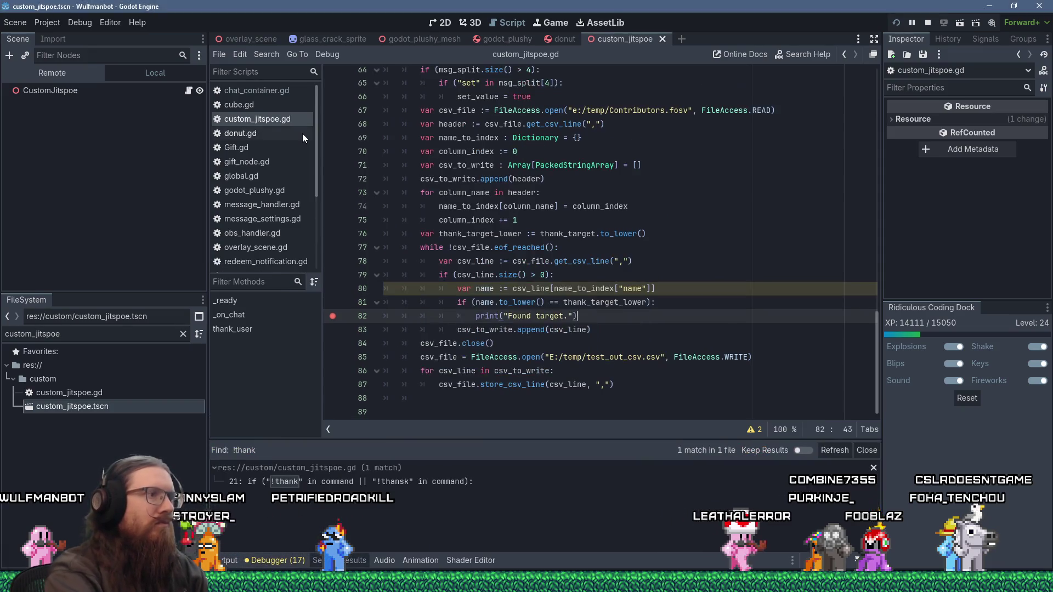
left_click(354, 480)
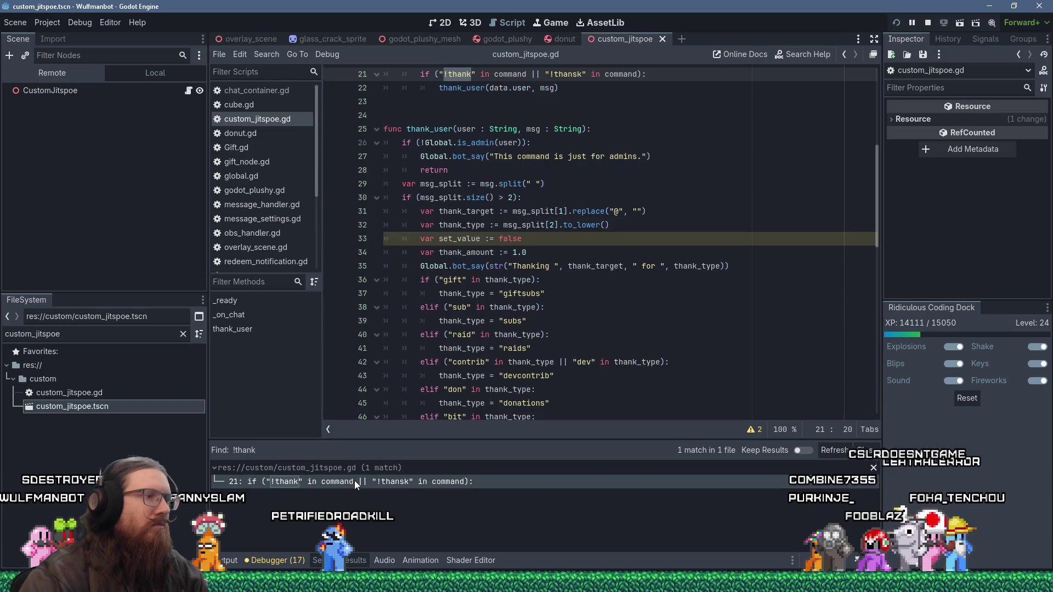
- Append .to_lower() to msg_split[0] on line 12 and save the script
left_click(483, 212)
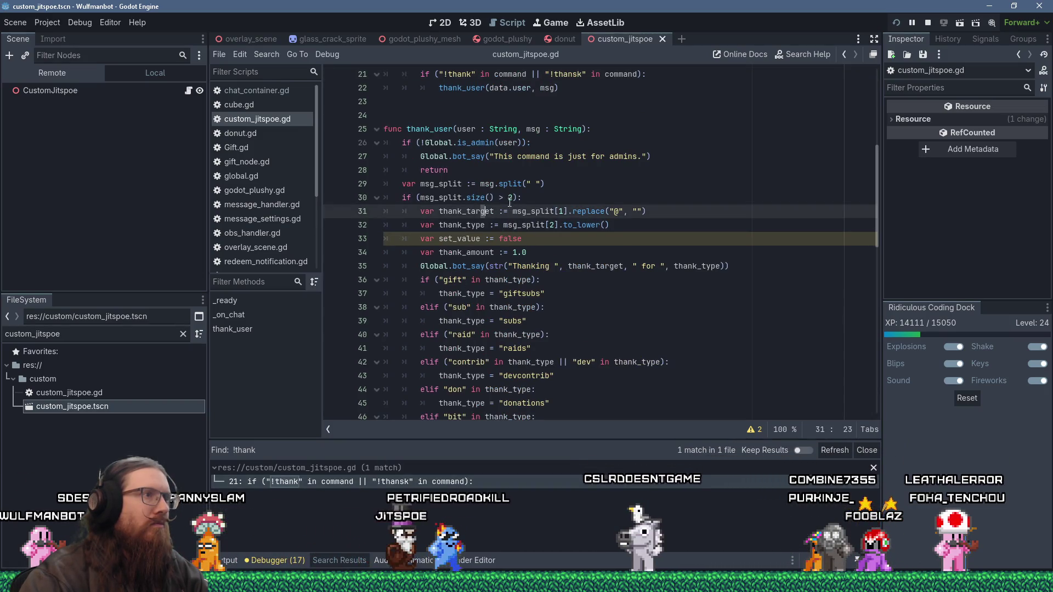
key("Up")
key("Up")
key("Up")
scroll(601, 231, "up", 5)
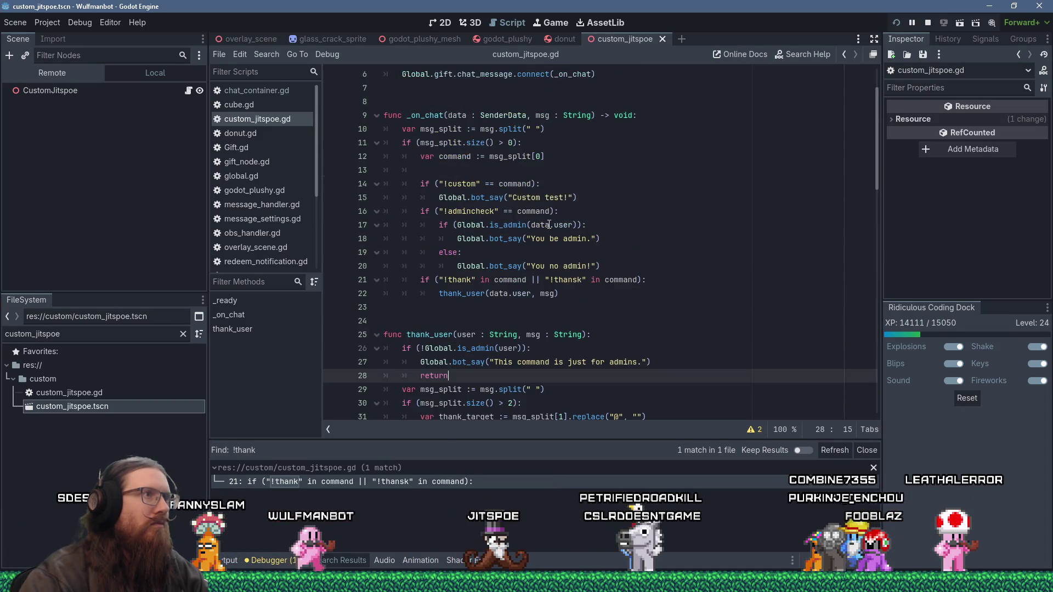
left_click(557, 156)
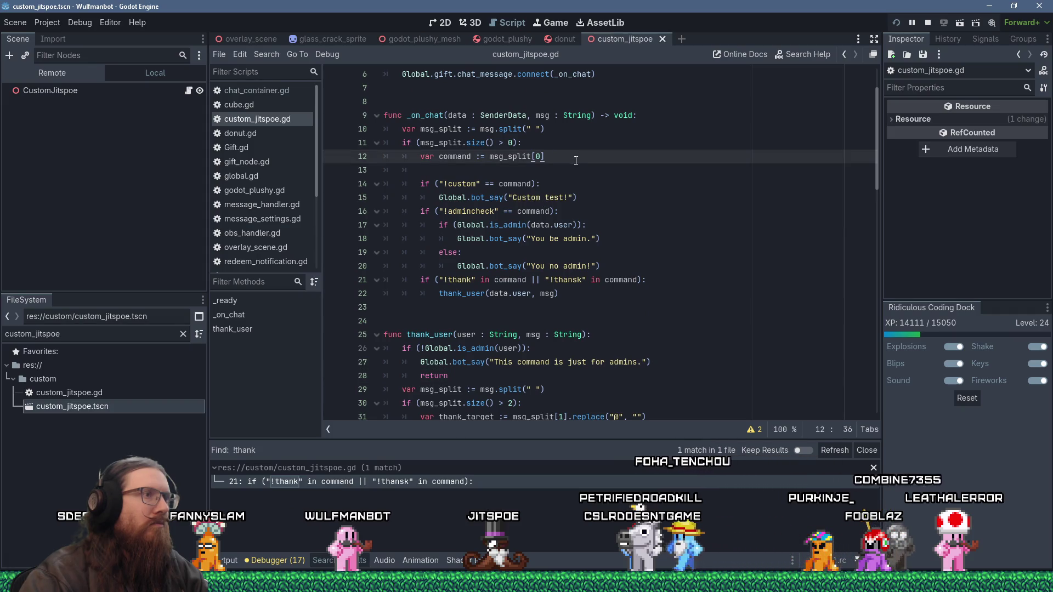
type(".to")
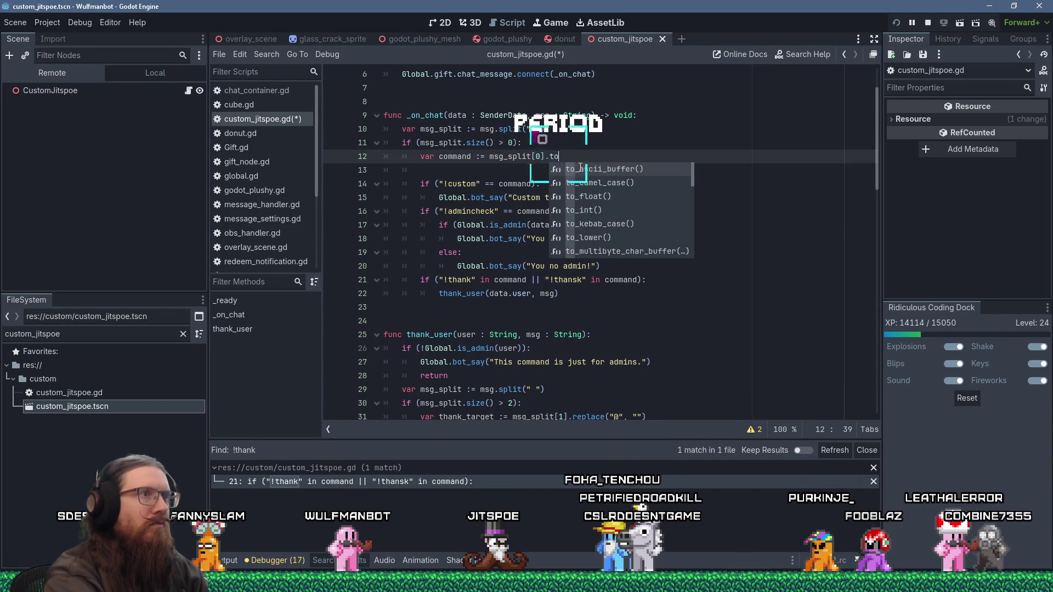
type("_lower()")
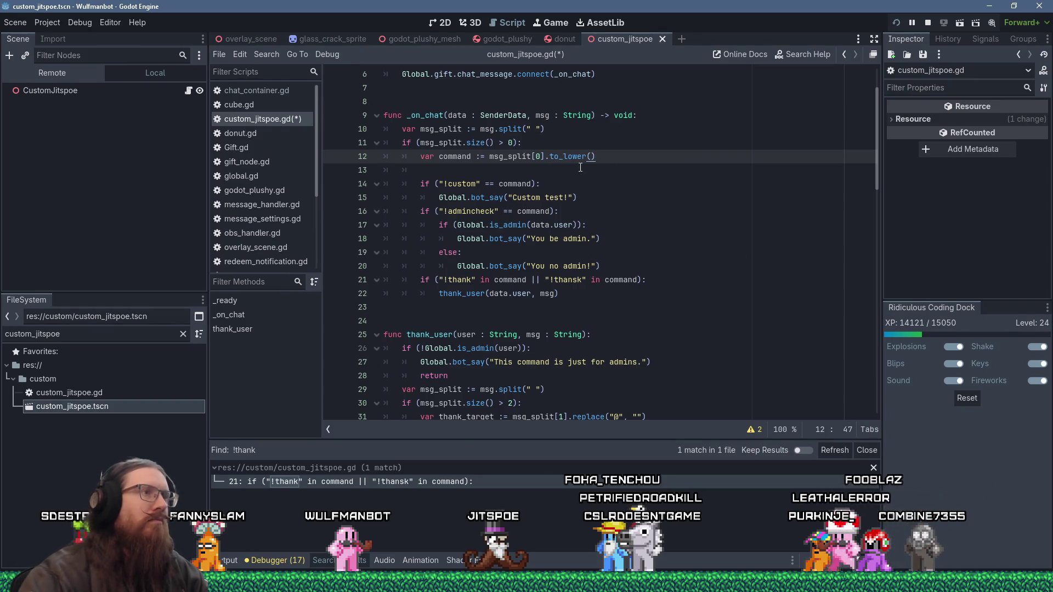
left_click(618, 213)
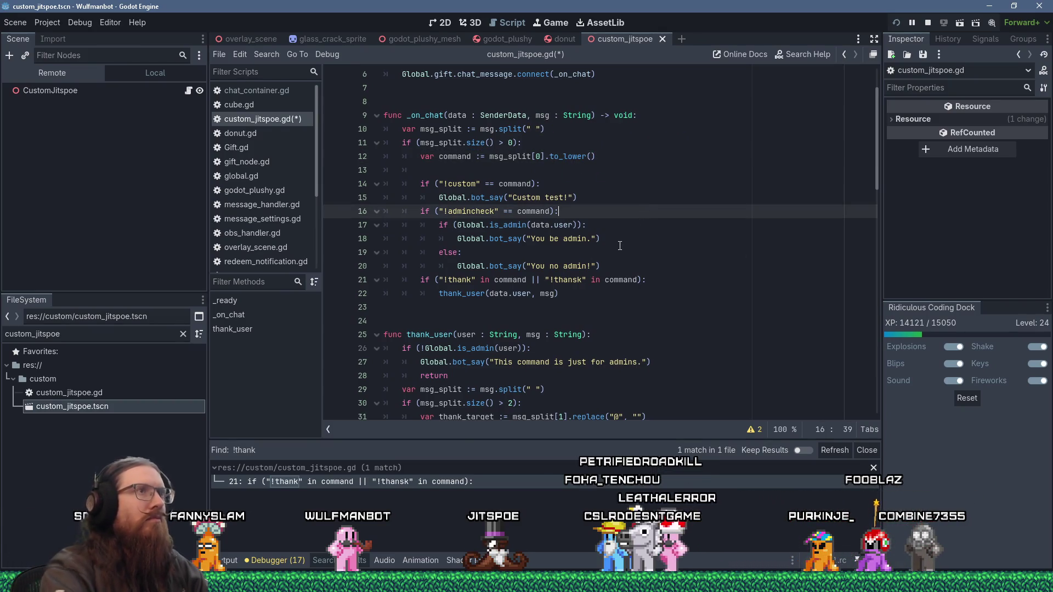
key("ctrl+s")
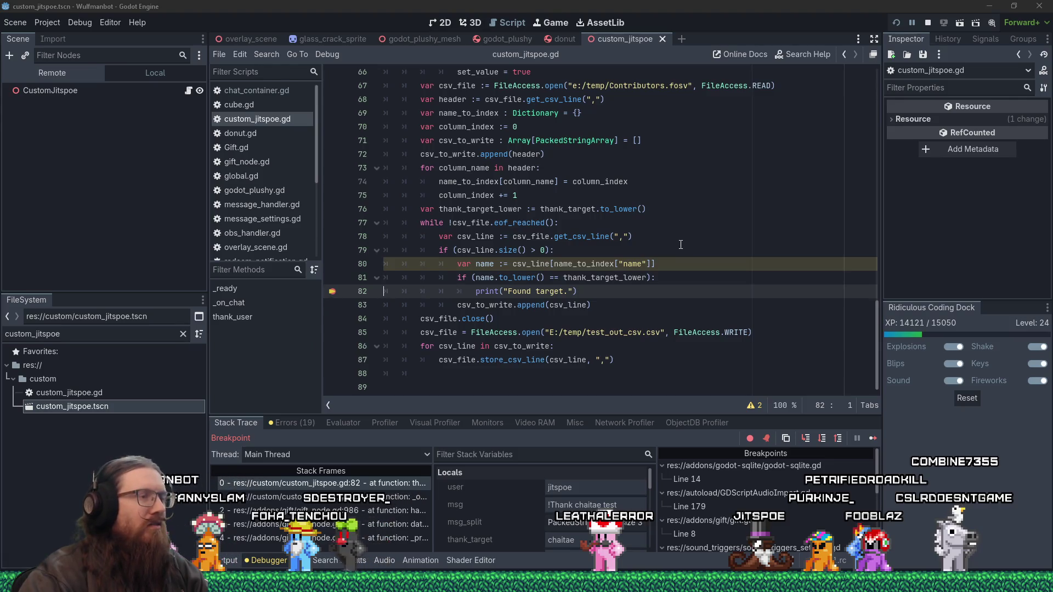
- Resume the paused script so it breaks again at line 82 with fooblaz as the thank target
left_click(332, 292)
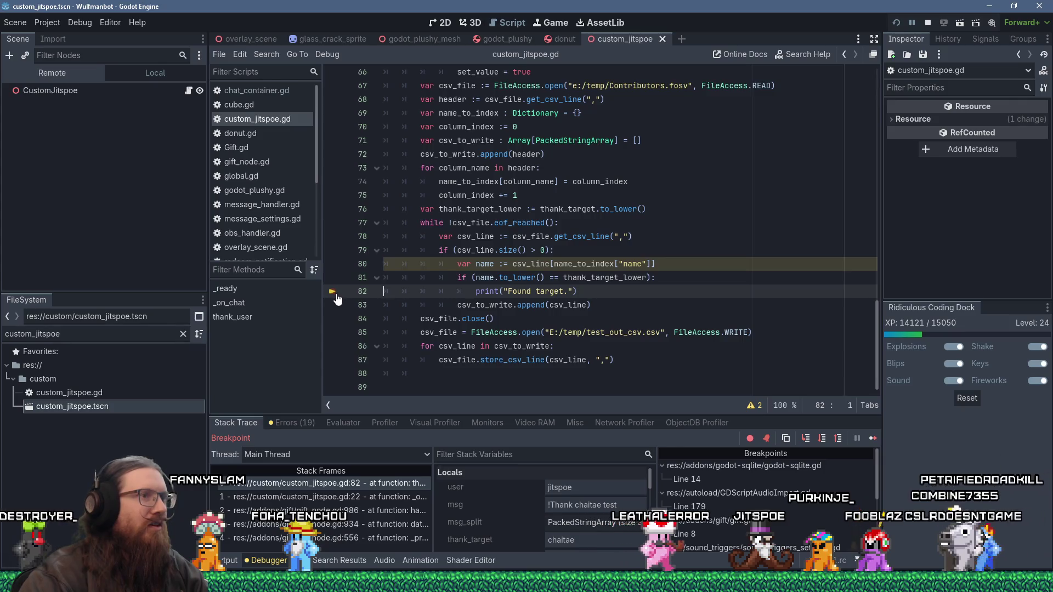
left_click(872, 439)
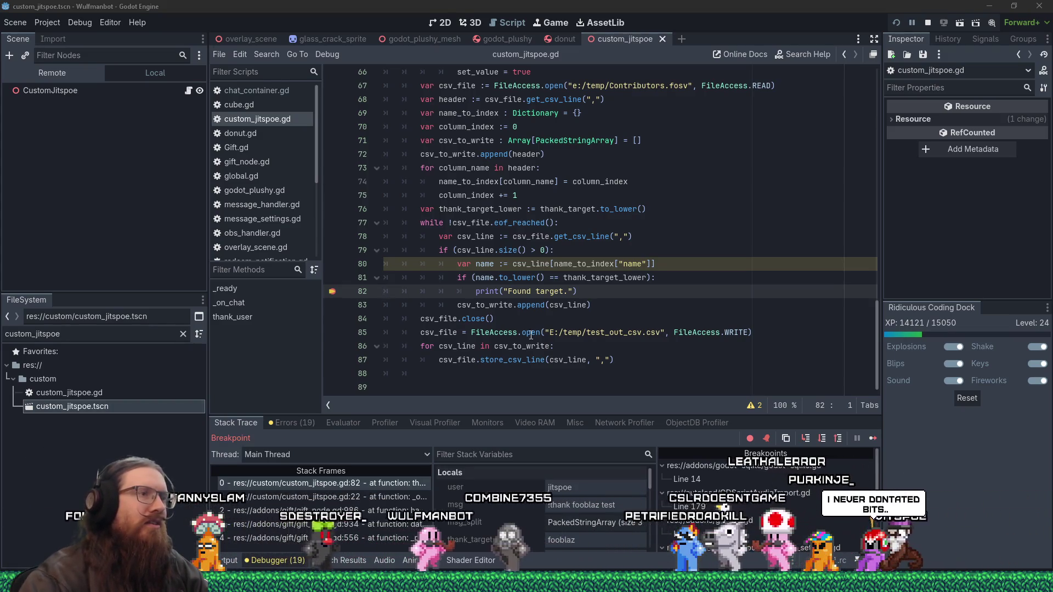
mouse_move(599, 276)
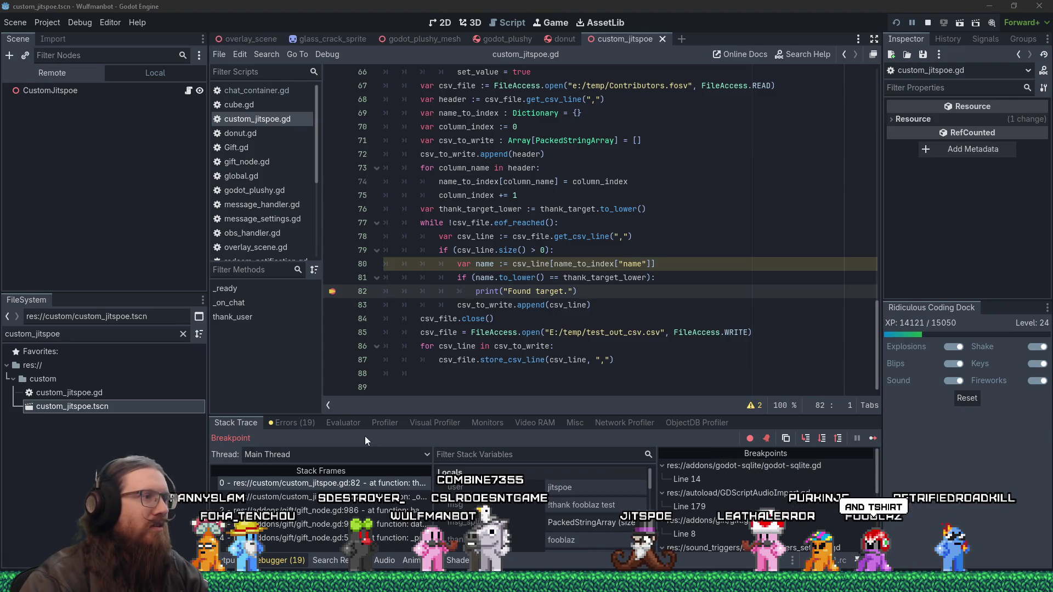
- Glance at the errors list, return to the stack trace, and resume past the breakpoint
left_click(291, 423)
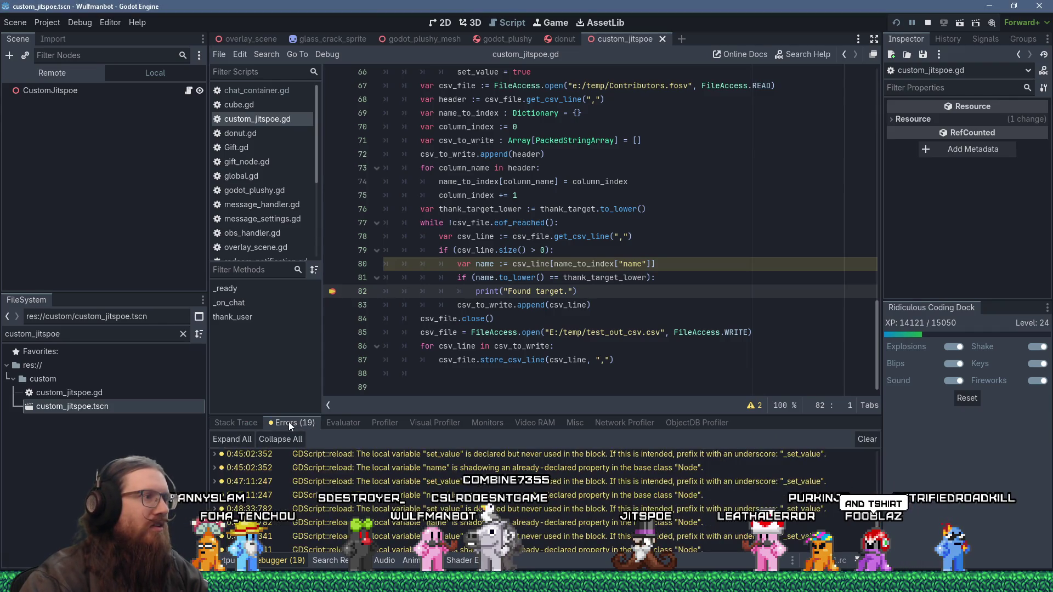
left_click(239, 423)
left_click(873, 438)
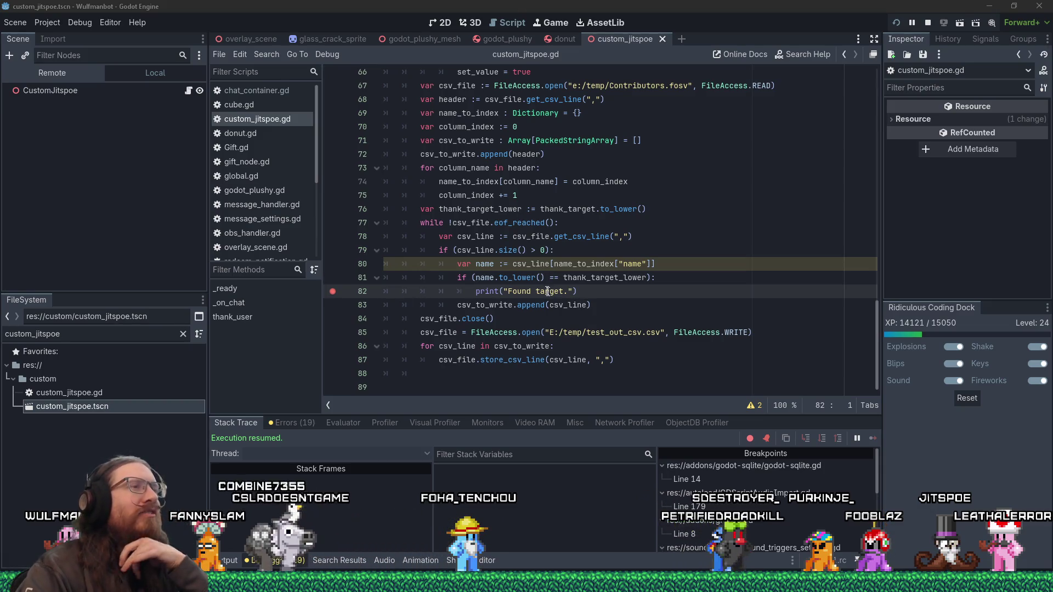
- Show the Errors list and scroll to the warnings that local variable name shadows a Node property
mouse_move(570, 305)
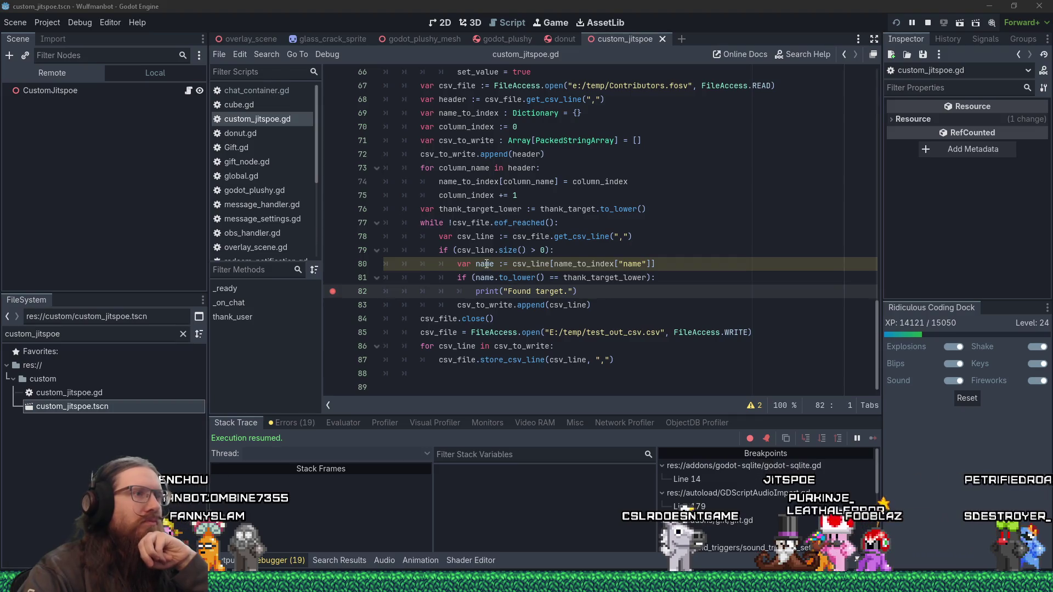
left_click(539, 264)
left_click(305, 423)
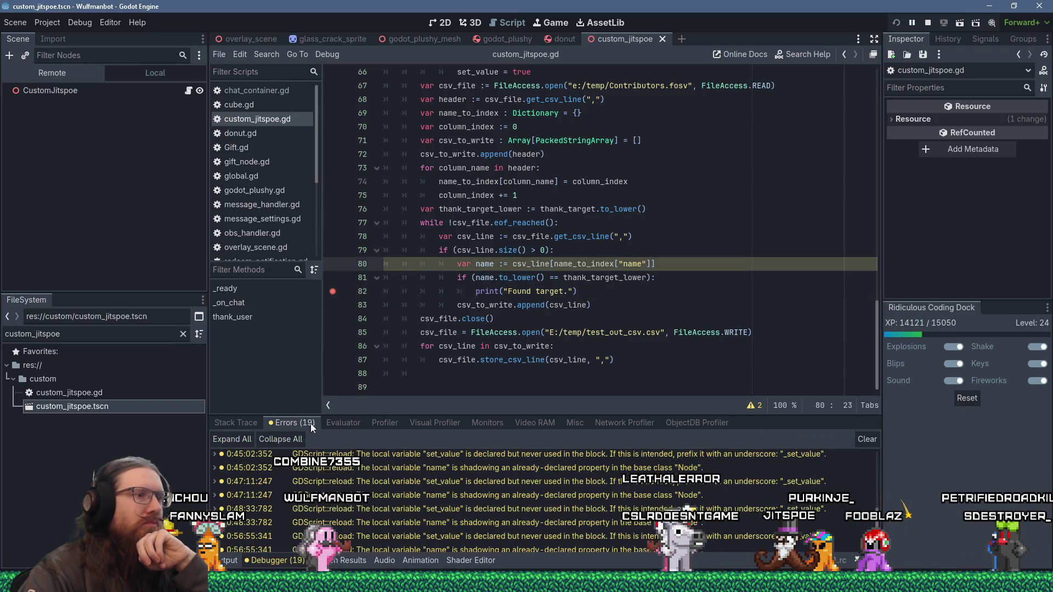
scroll(552, 474, "down", 5)
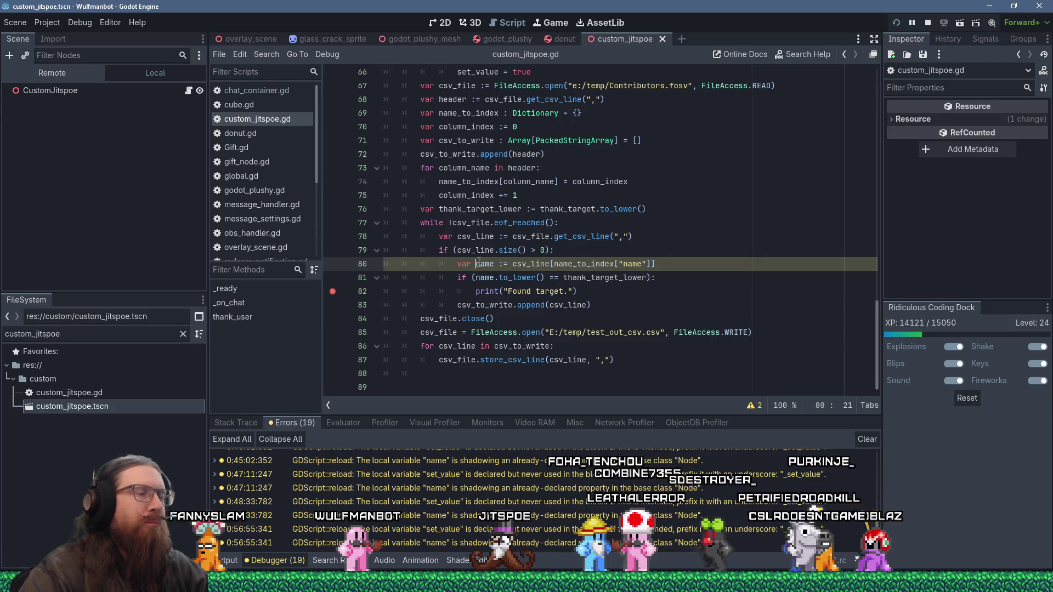
mouse_move(603, 267)
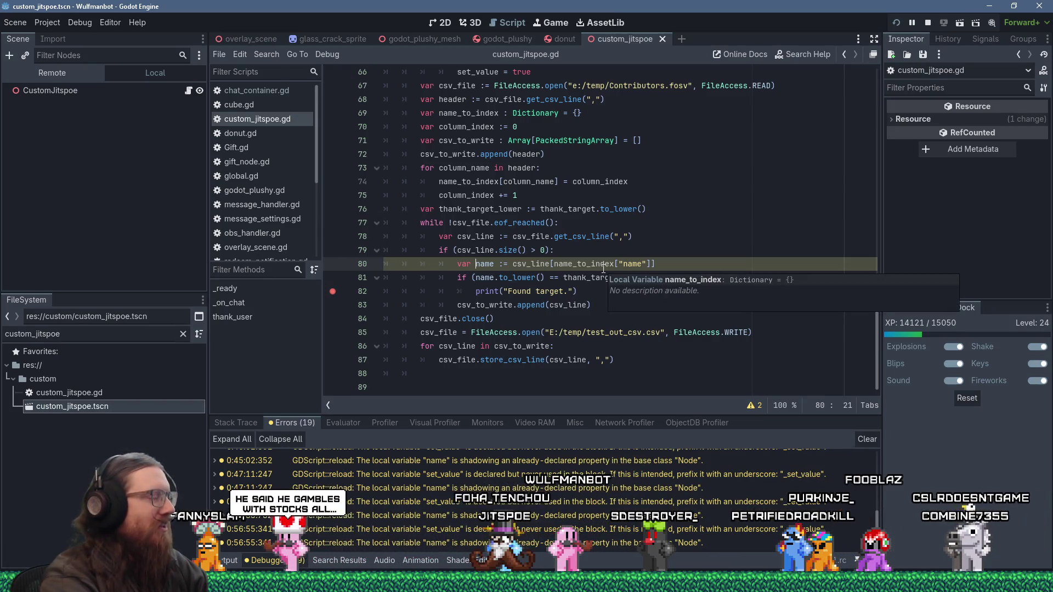
- Delete the variable name from the line 80 declaration, leaving 'var' with no name
key("shift+Delete")
type("N")
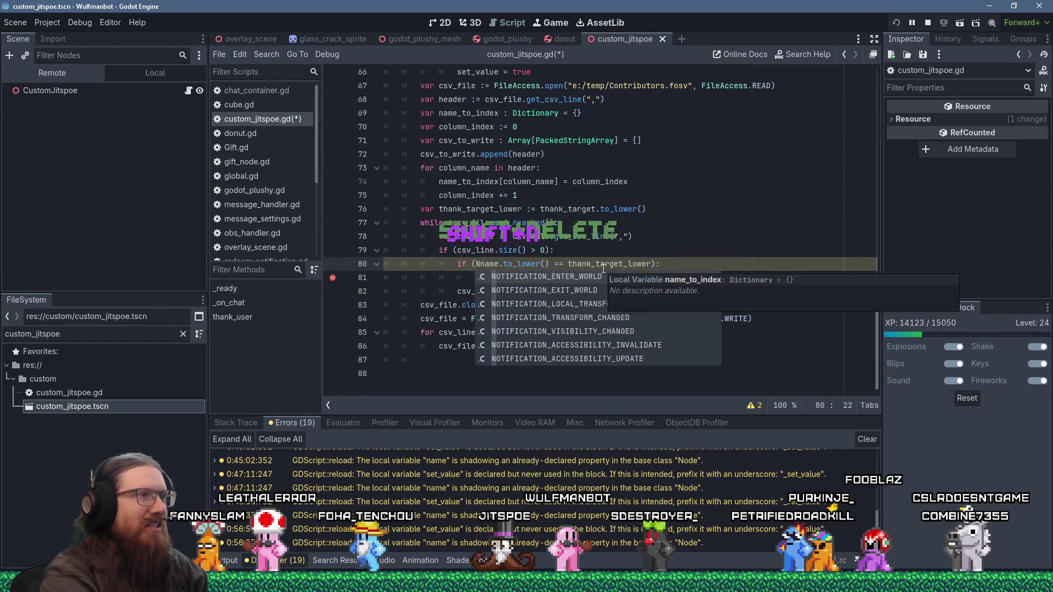
key("ctrl+z")
key("ctrl+z")
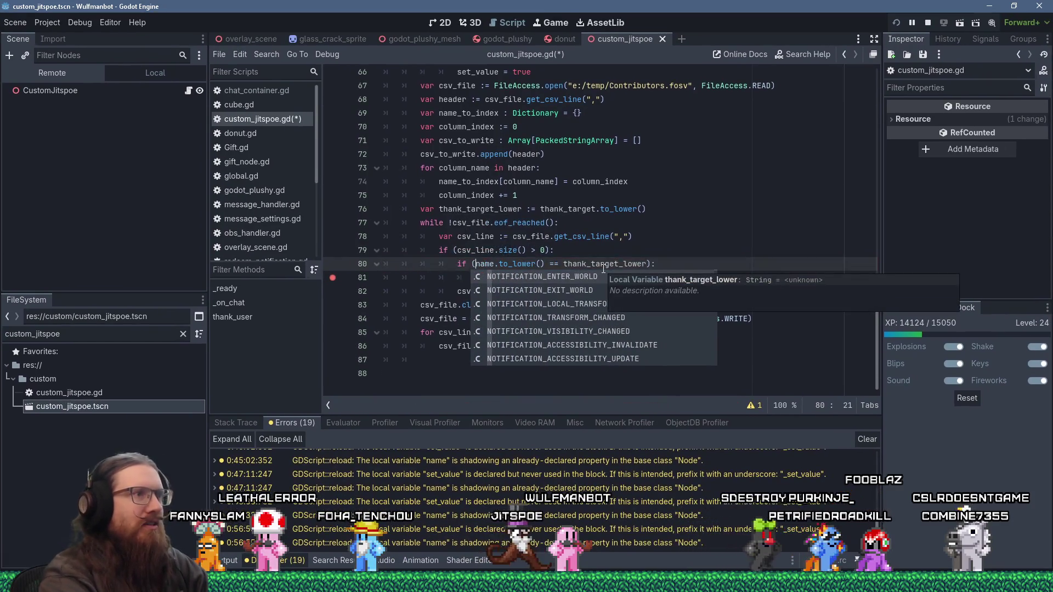
key("Delete")
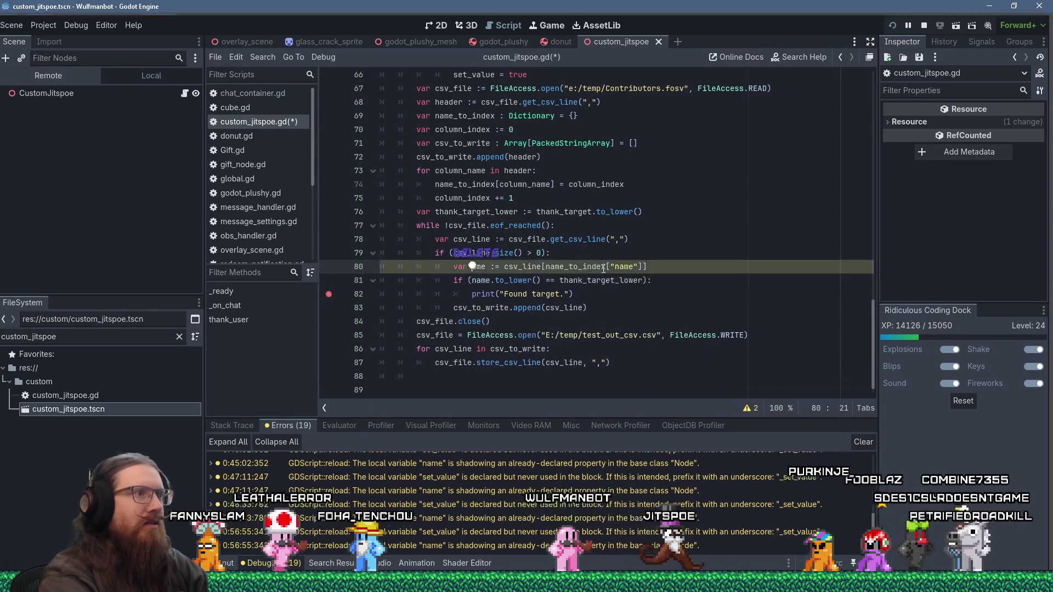
type("N")
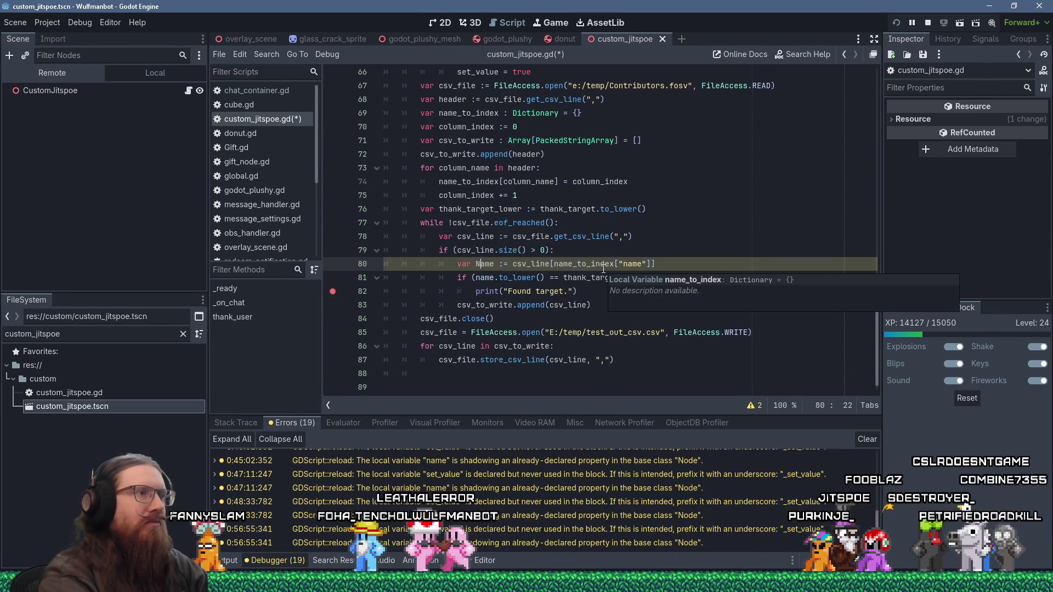
key("Left")
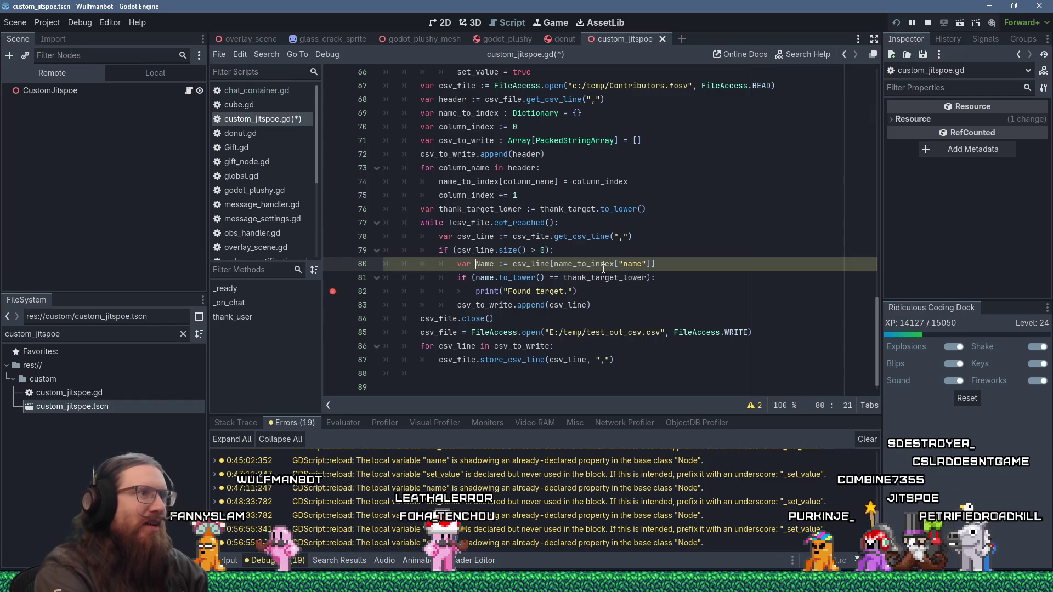
key("ctrl+d")
key("Down")
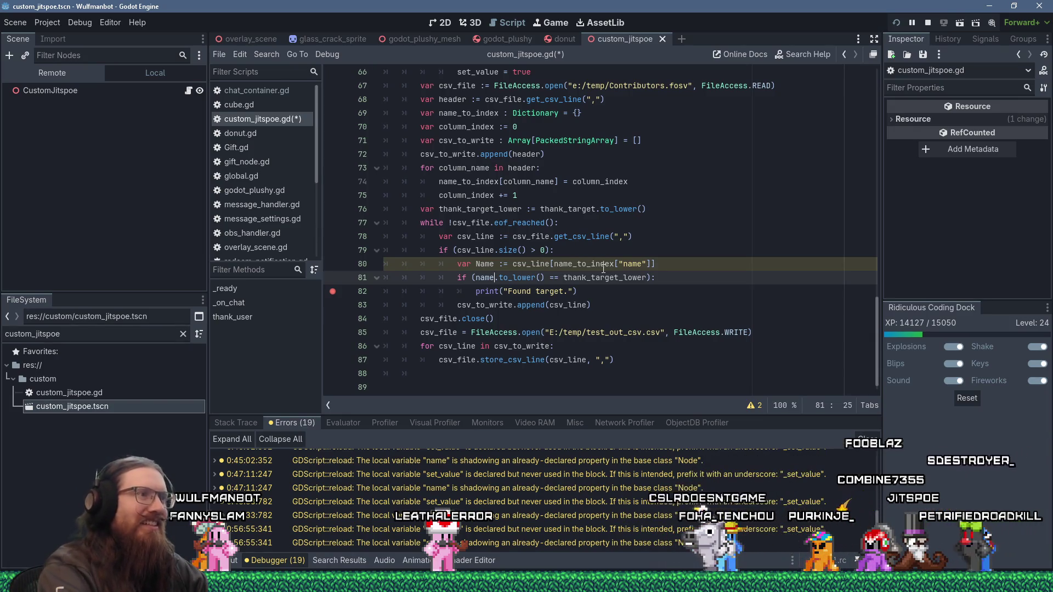
key("Up")
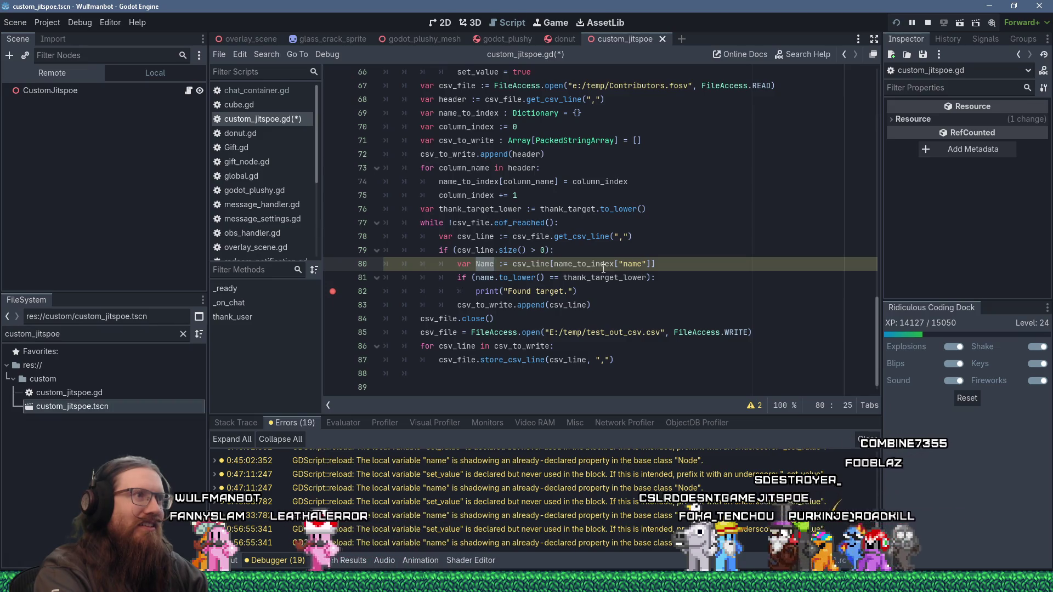
key("Delete")
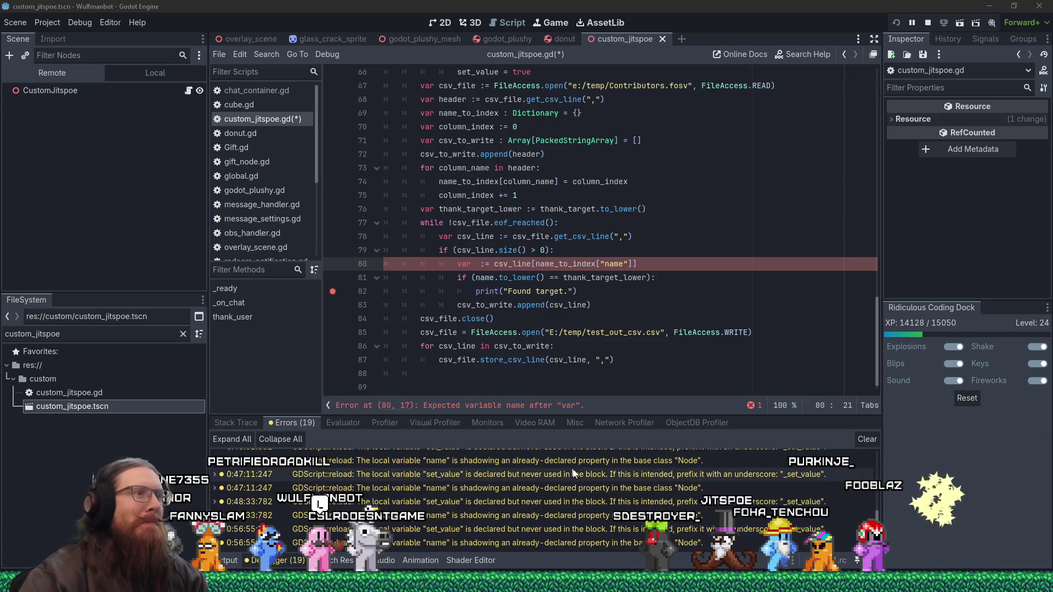
- Name the line 80 variable name_on_line and paste name_on_line over name in line 81's comparison
left_click(490, 263)
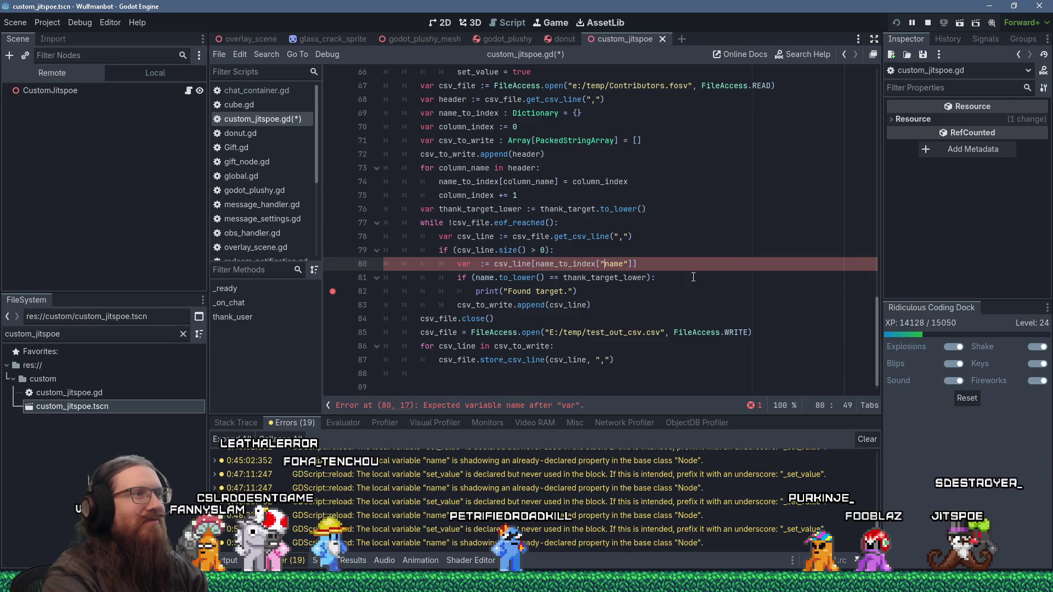
key("Left")
key("Left")
key("Left")
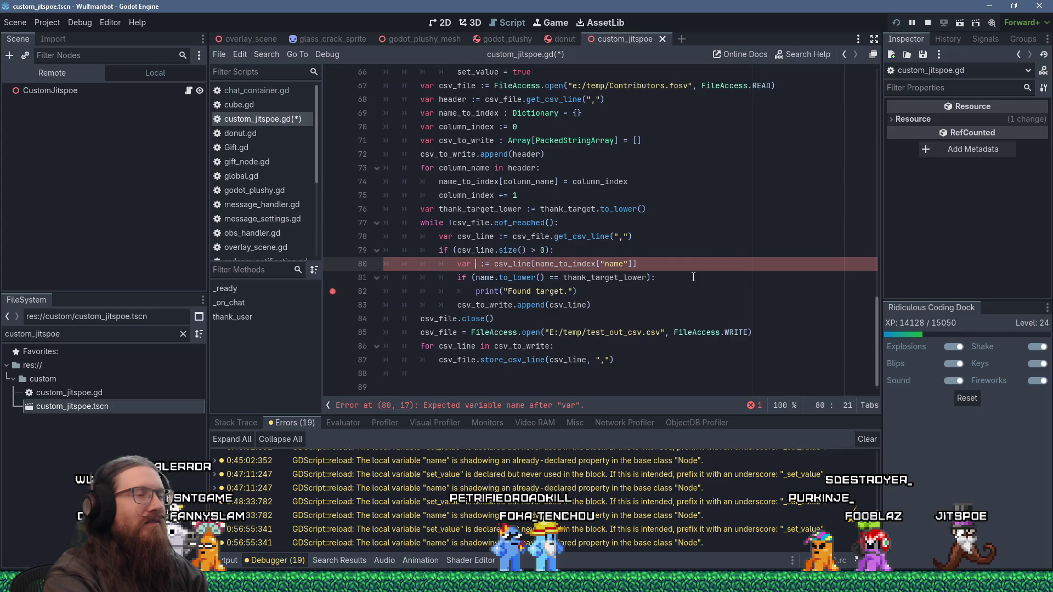
type("name_on_line")
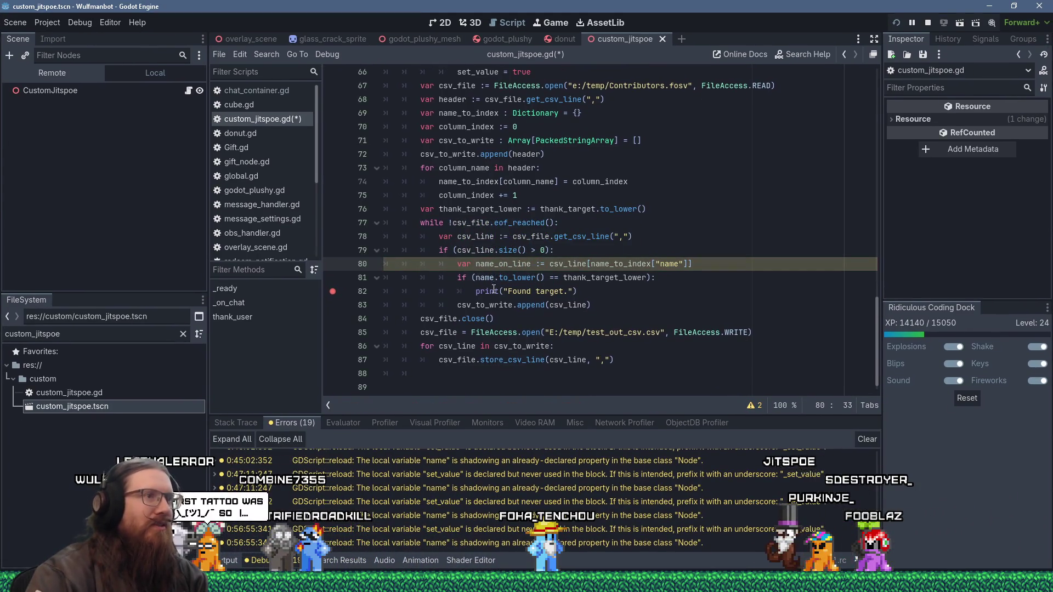
right_click(488, 268)
left_click(501, 338)
double_click(484, 278)
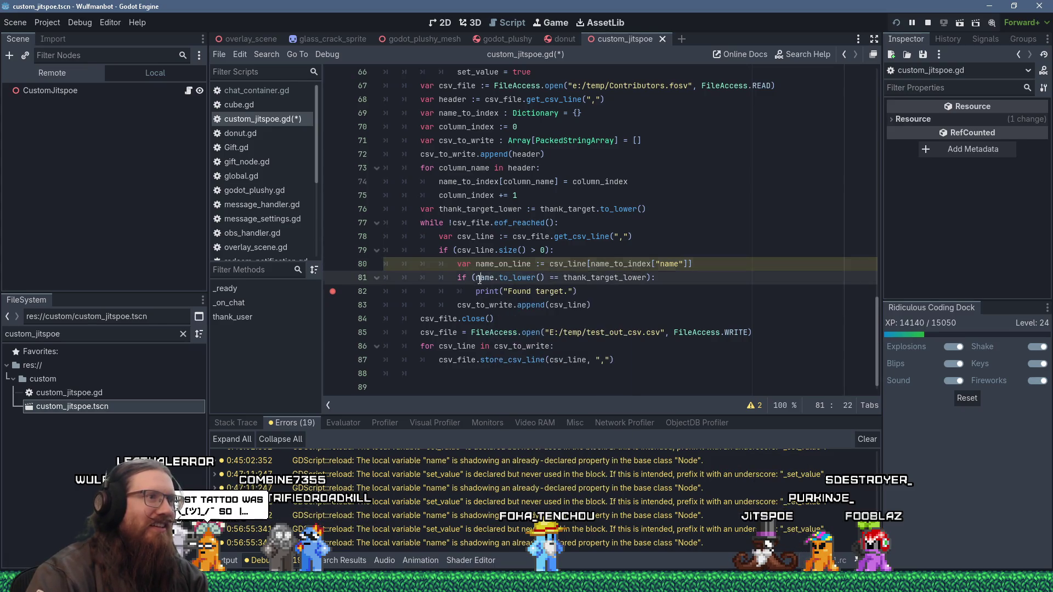
mouse_move(484, 278)
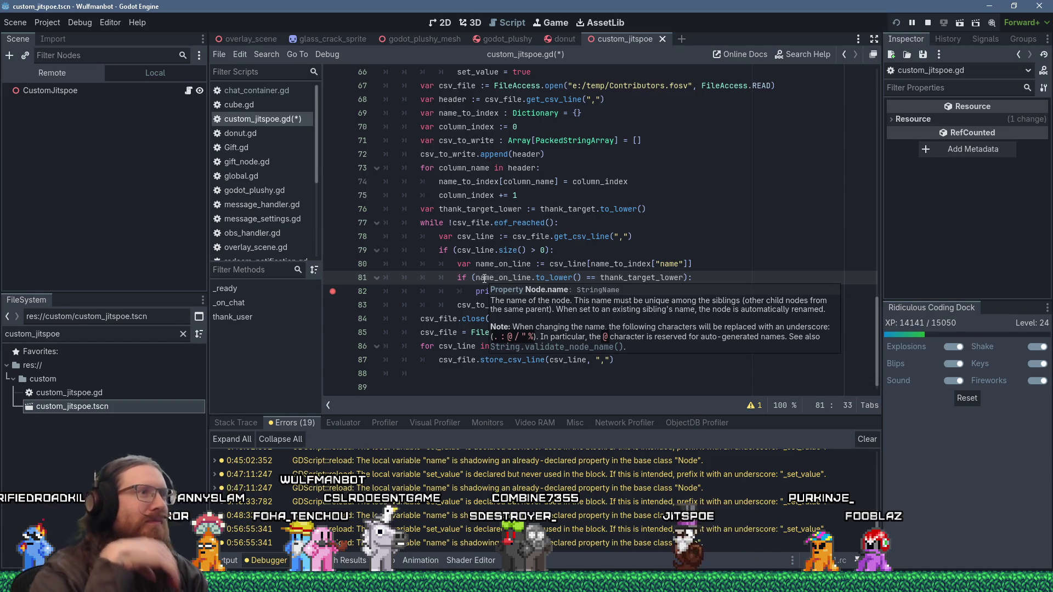
left_click(435, 224)
left_click(602, 295)
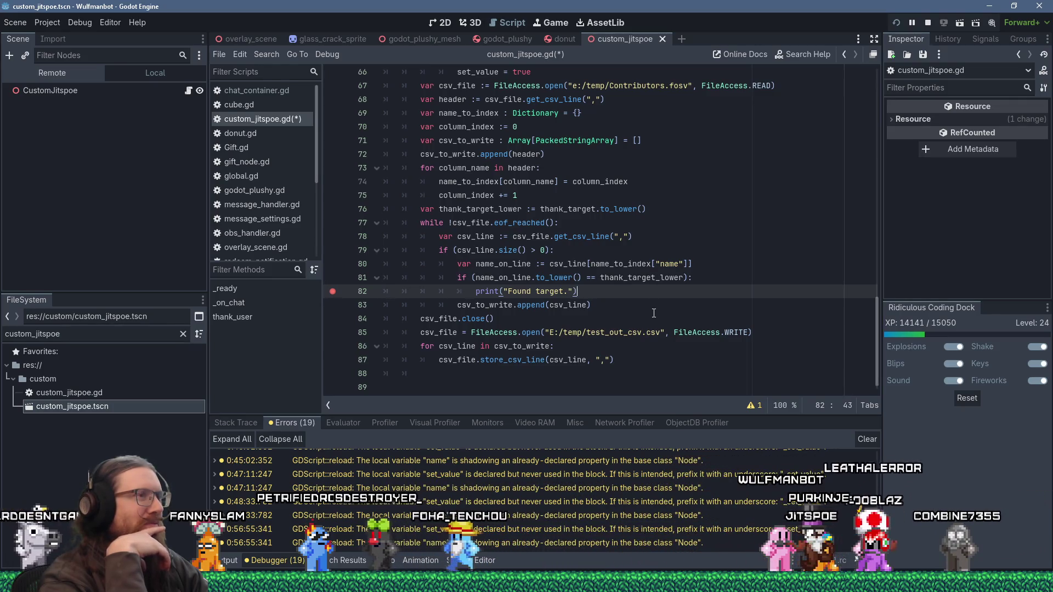
key("Down")
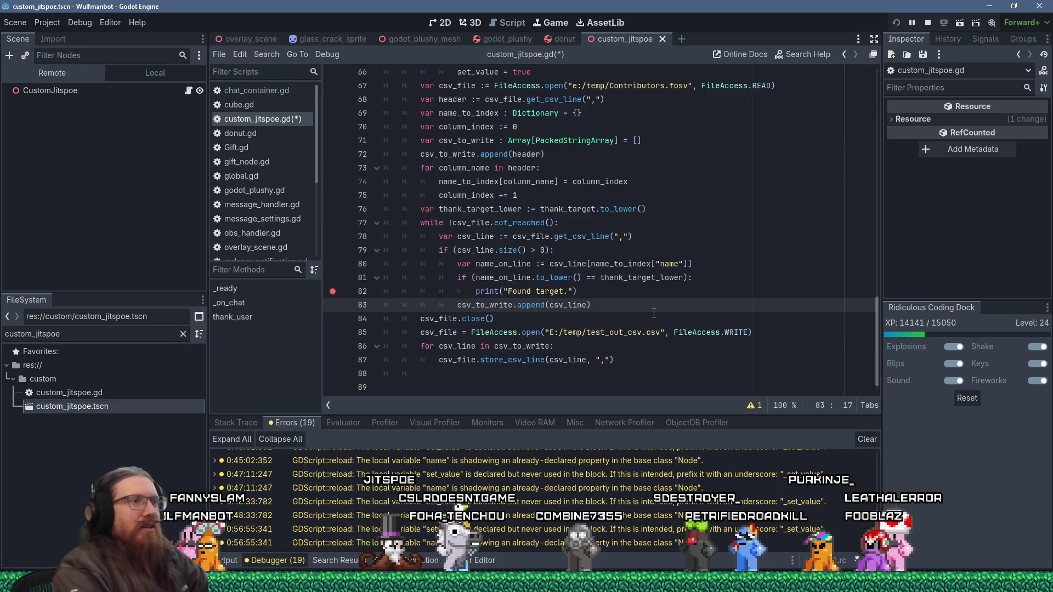
key("Up")
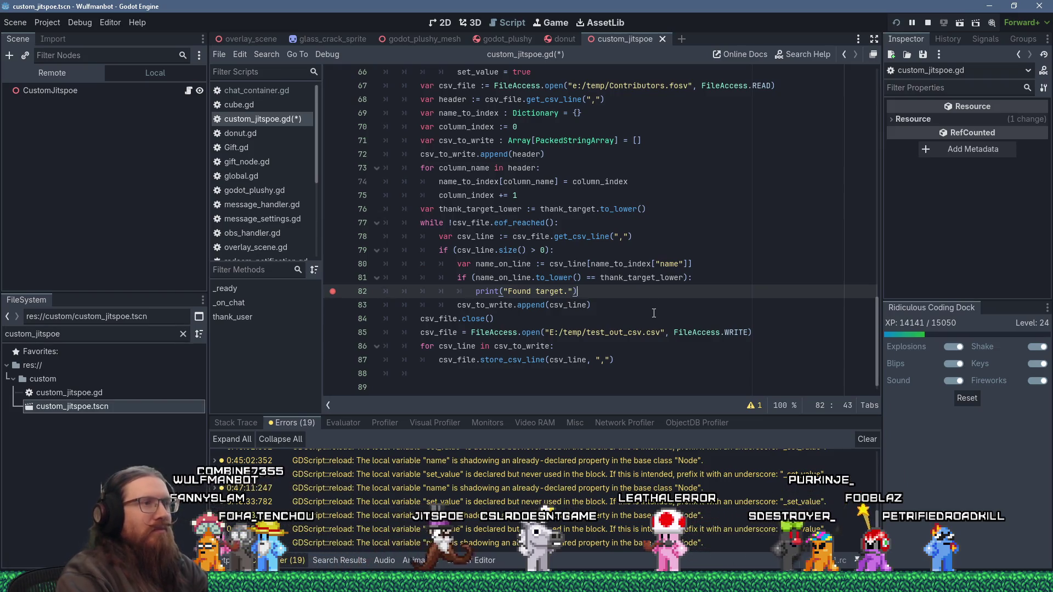
key("Up")
key("Up")
key("End")
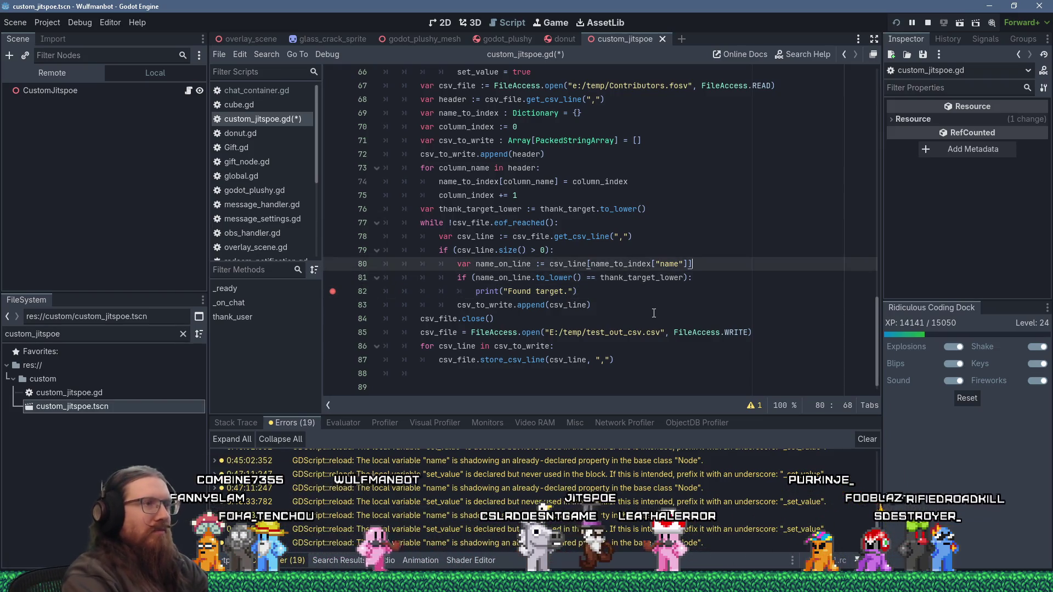
- Add line 81 reading var alt_names := csv_line[name_to_index] below name_on_line
key("Return")
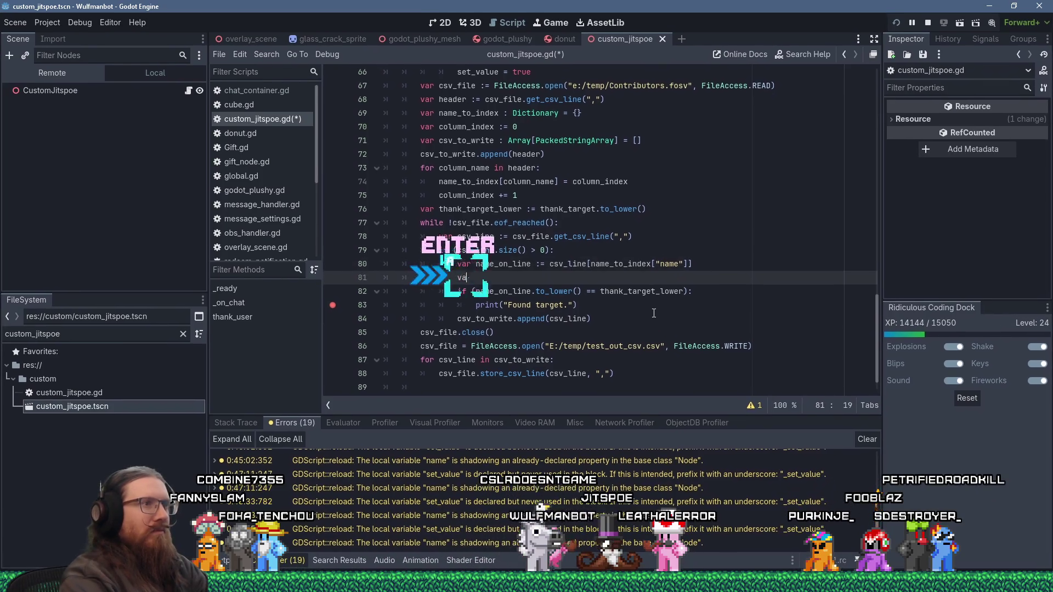
type("var")
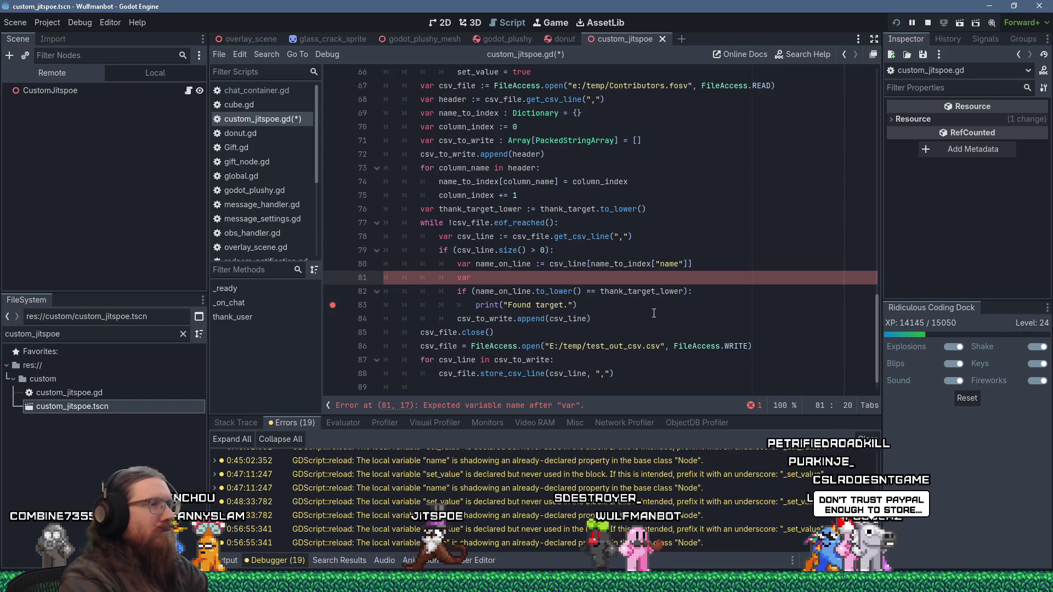
type("alt_names")
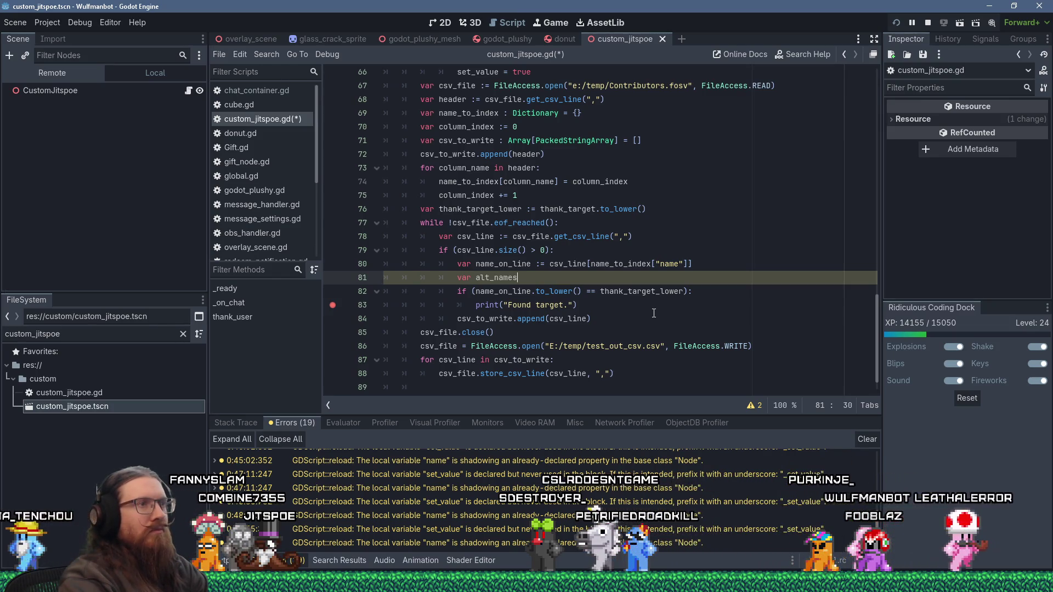
type(" :=")
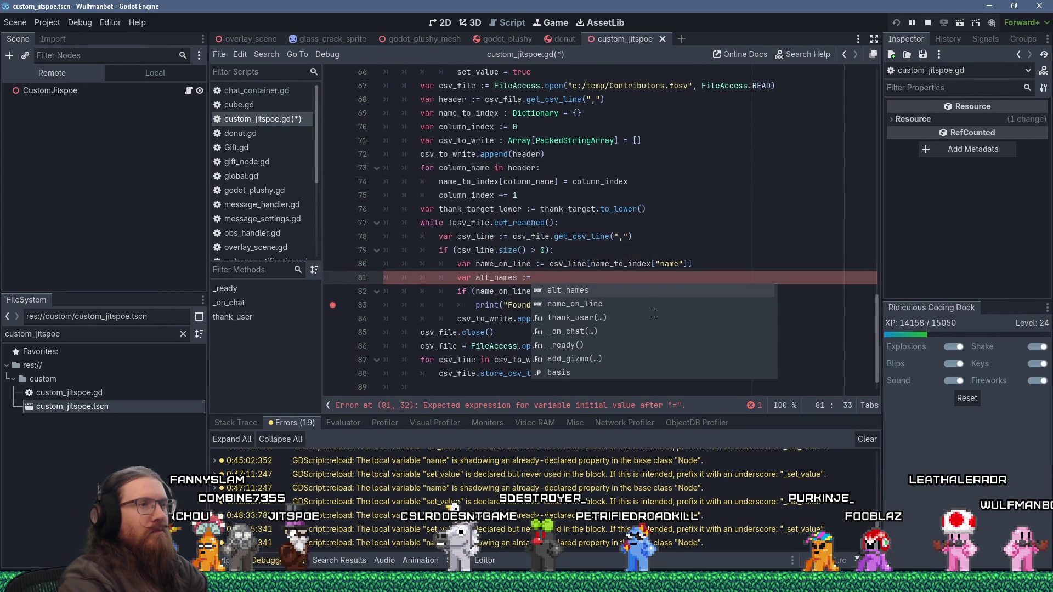
type(" csv_line[")
key("BackSpace")
key("BackSpace")
key("BackSpace")
type("line[name_to_")
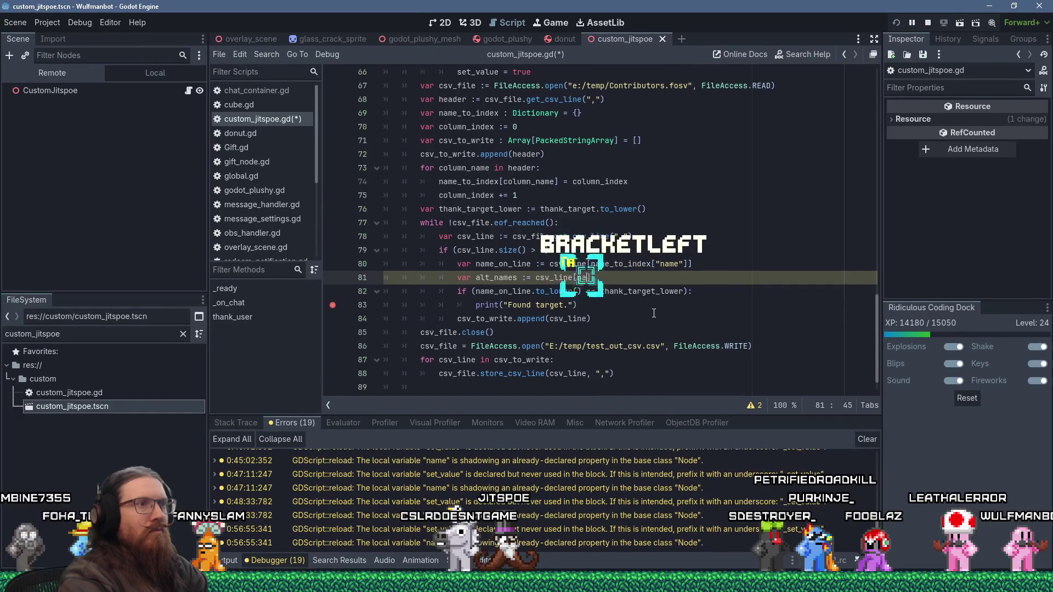
type("index")
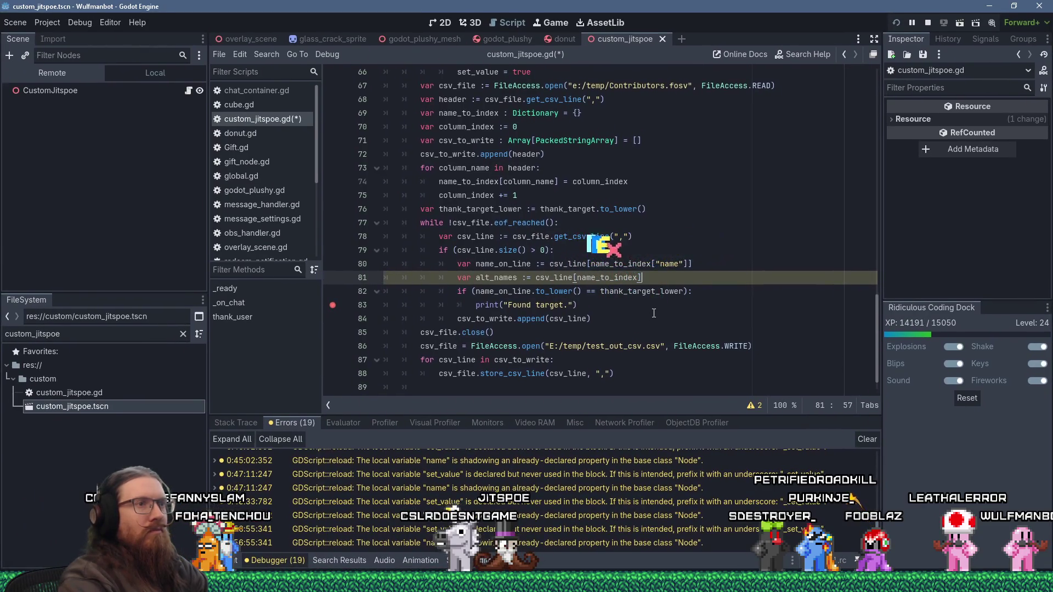
key("BackSpace")
key("BackSpace")
- Copy the altnames header word from contributors.fosv in Notepad++ and return to Godot
key("alt+Tab")
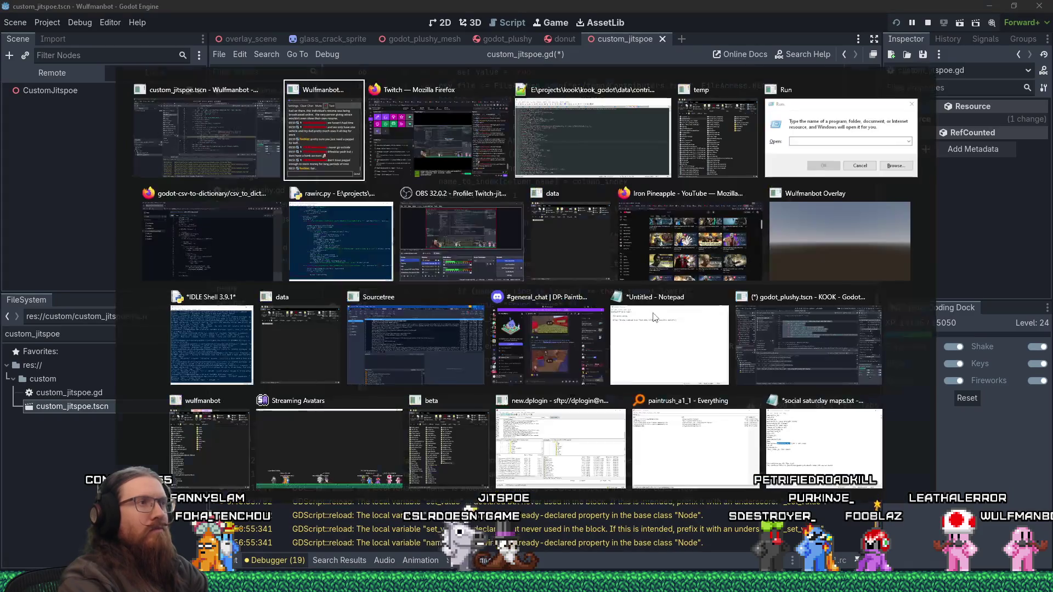
key("alt+Tab")
key("alt+Tab")
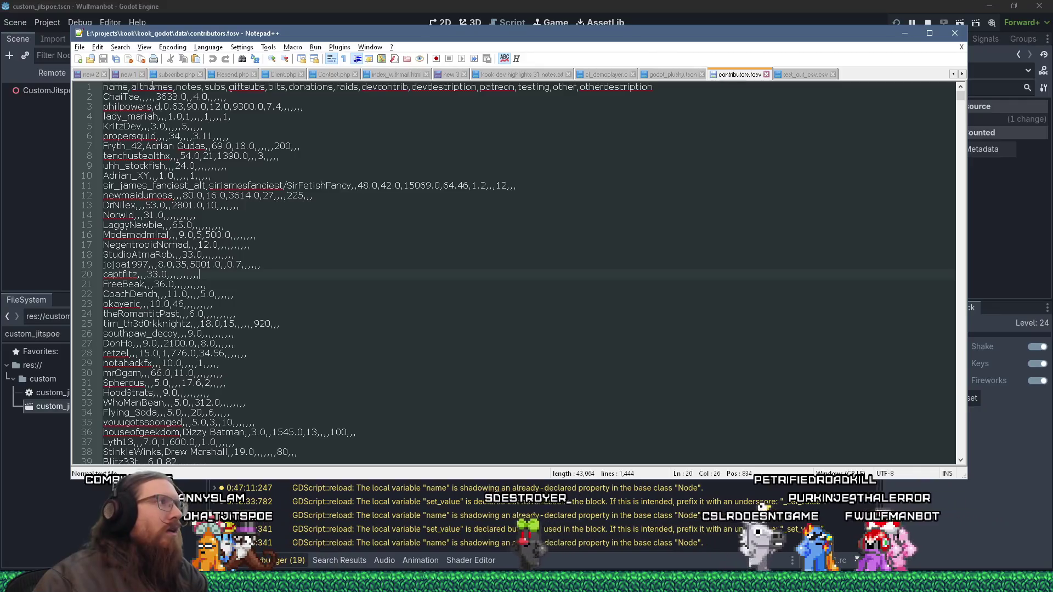
right_click(157, 86)
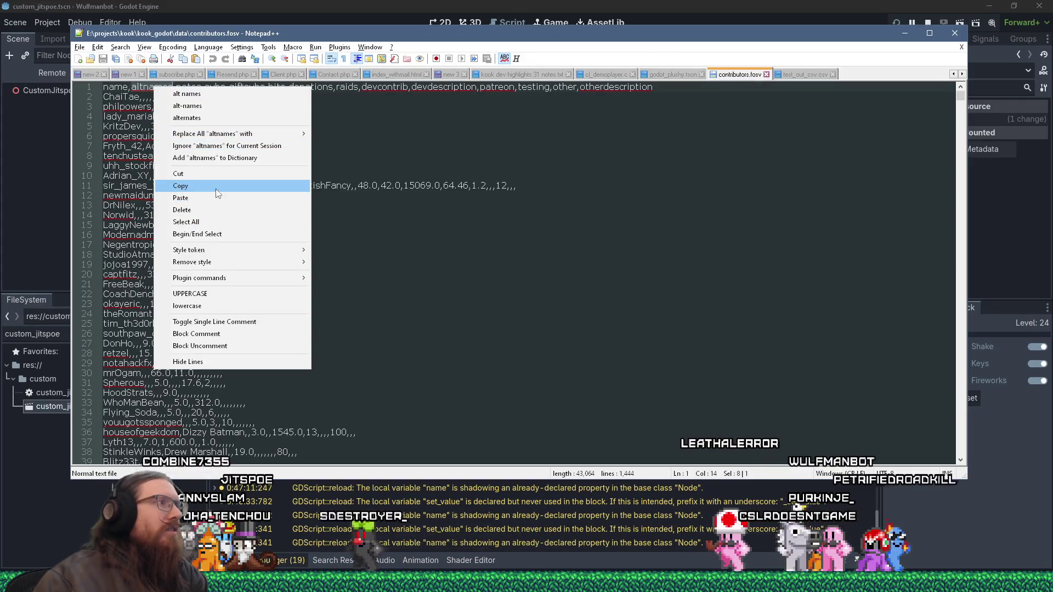
left_click(218, 185)
key("alt+Tab")
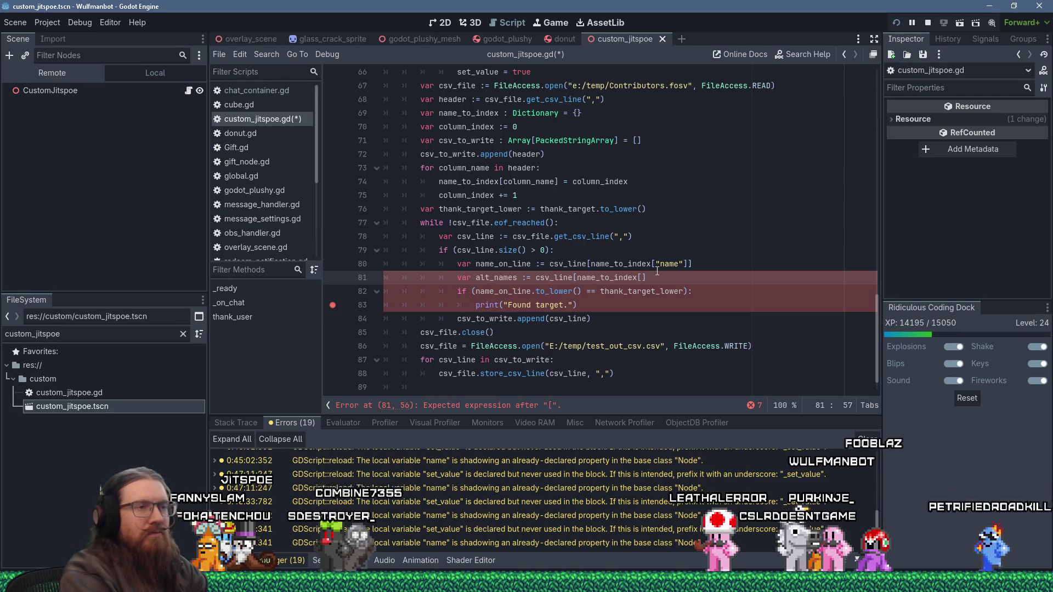
- Complete line 81 as var alt_names := csv_line[name_to_index["altnames"]].split("/")
type("\"altnames\"]")
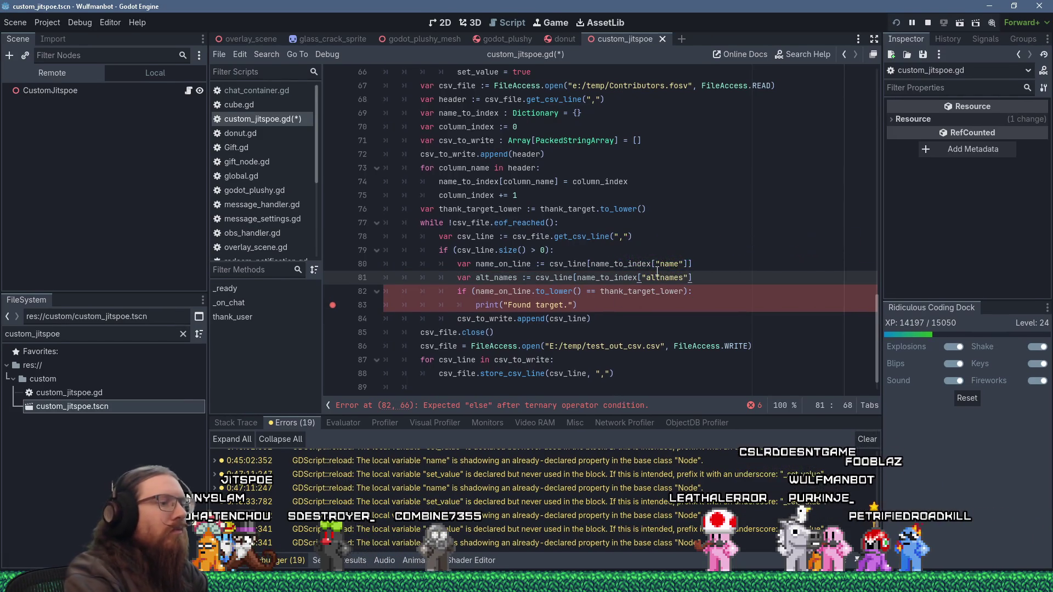
key("BackSpace")
type("]]")
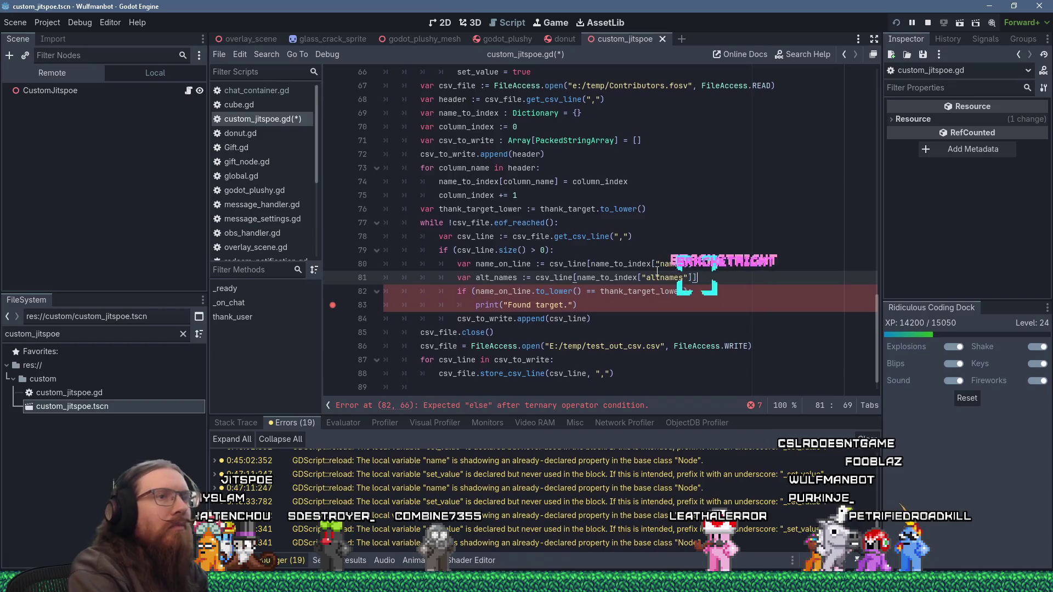
key("Return")
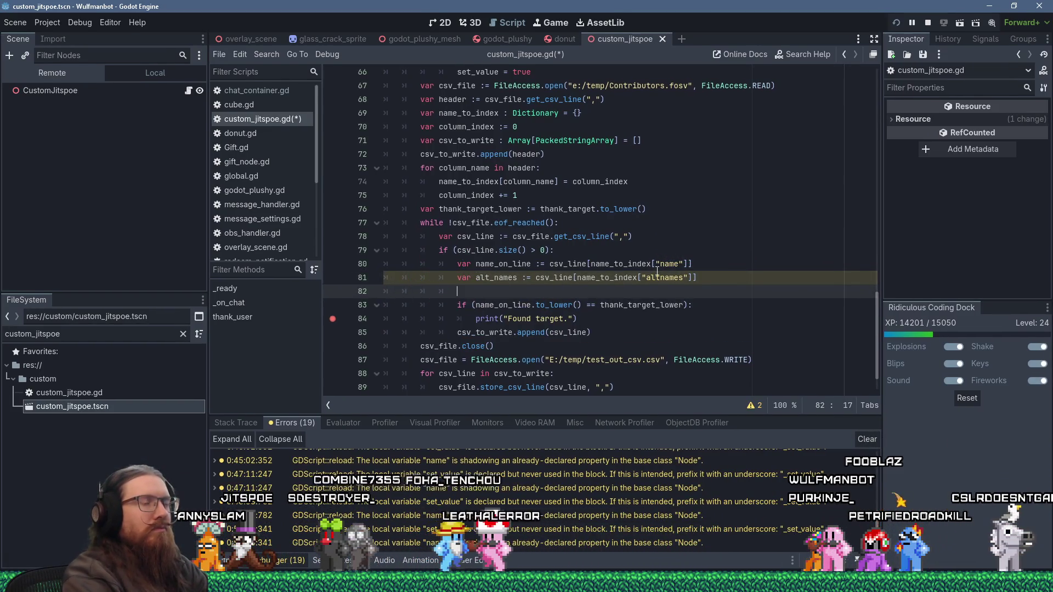
type("v")
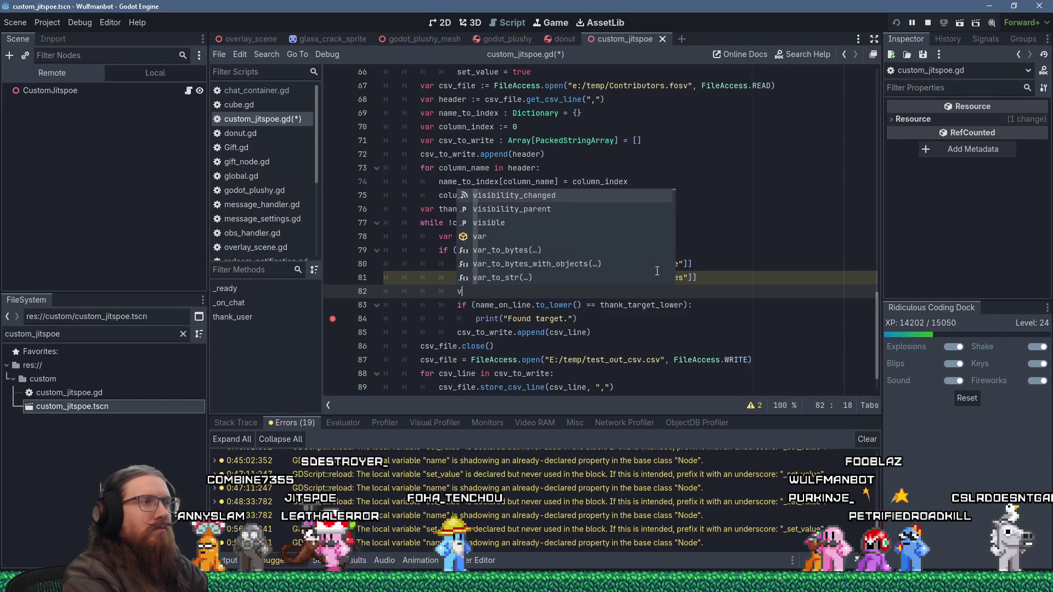
key("Escape")
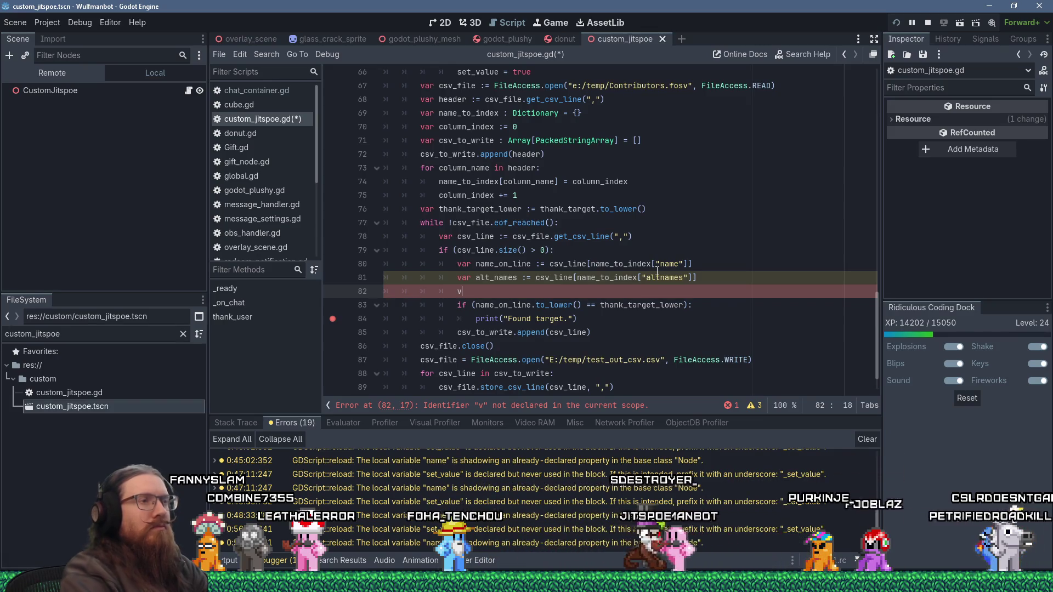
key("BackSpace")
key("BackSpace")
key("BackSpace")
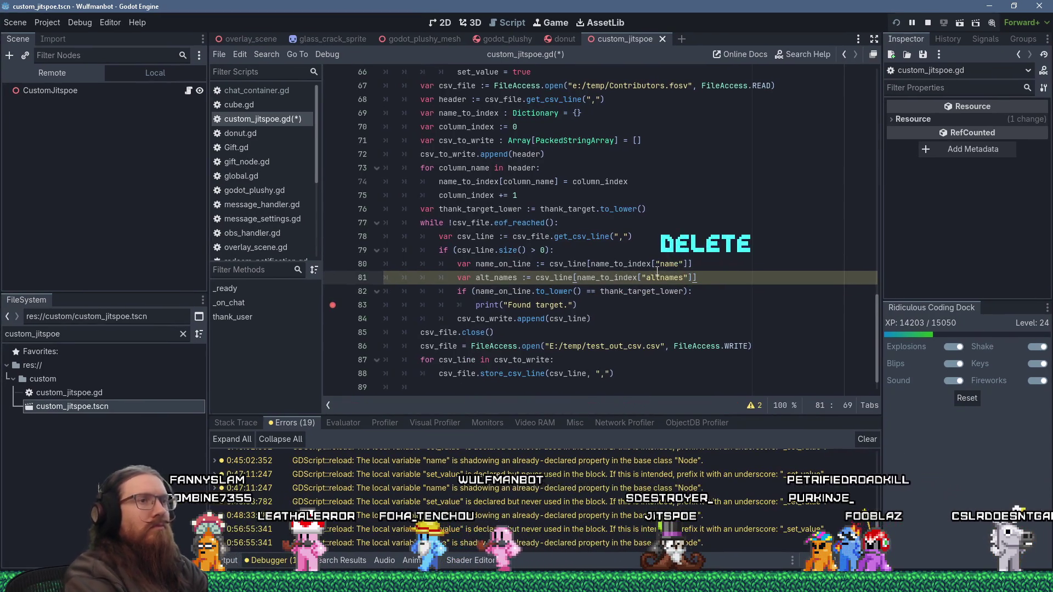
type(".spli")
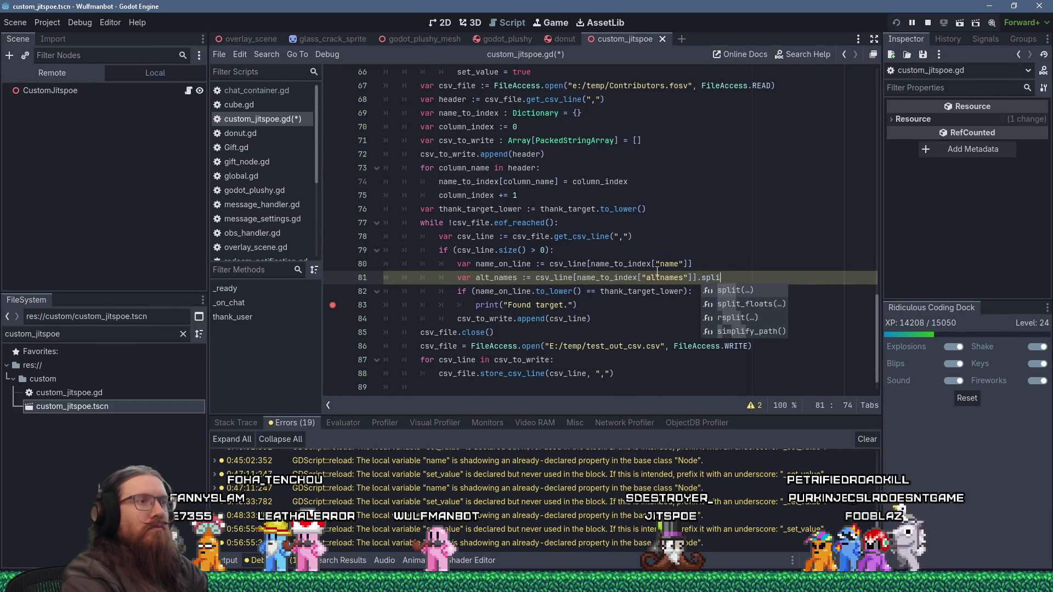
type("t")
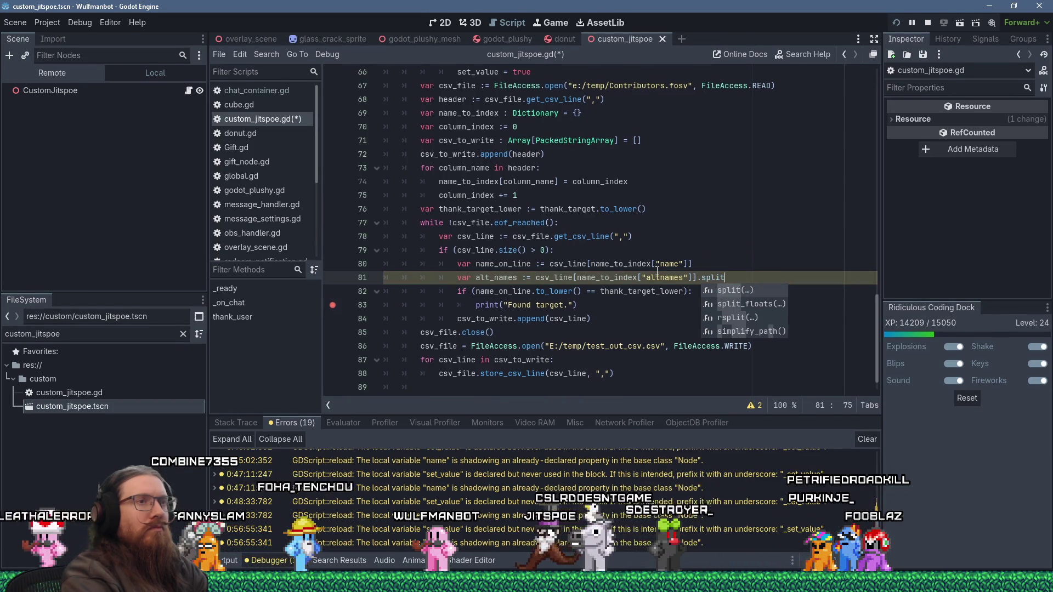
type("(\"")
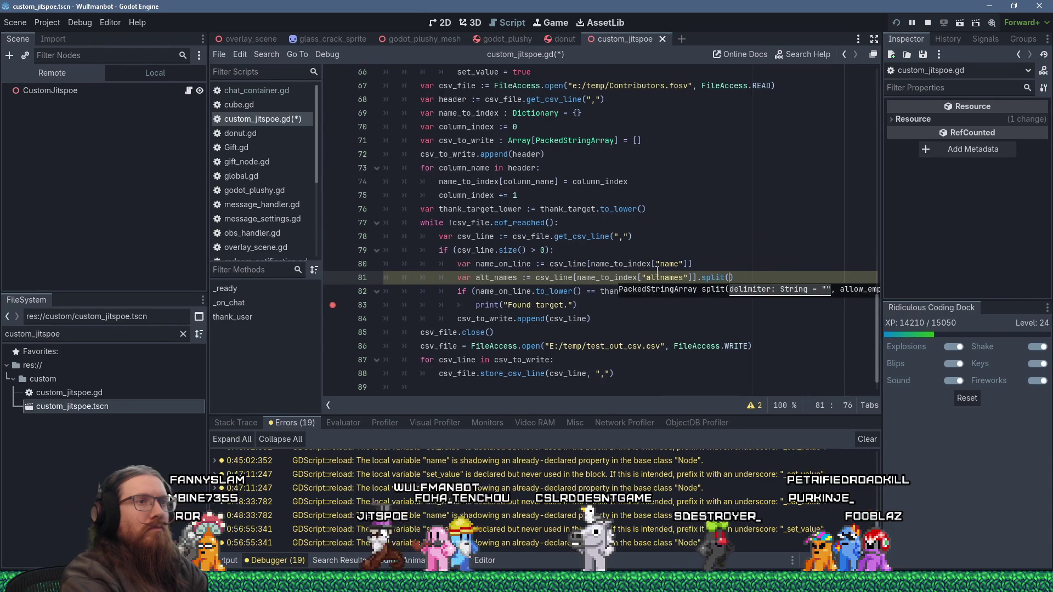
type("/\")")
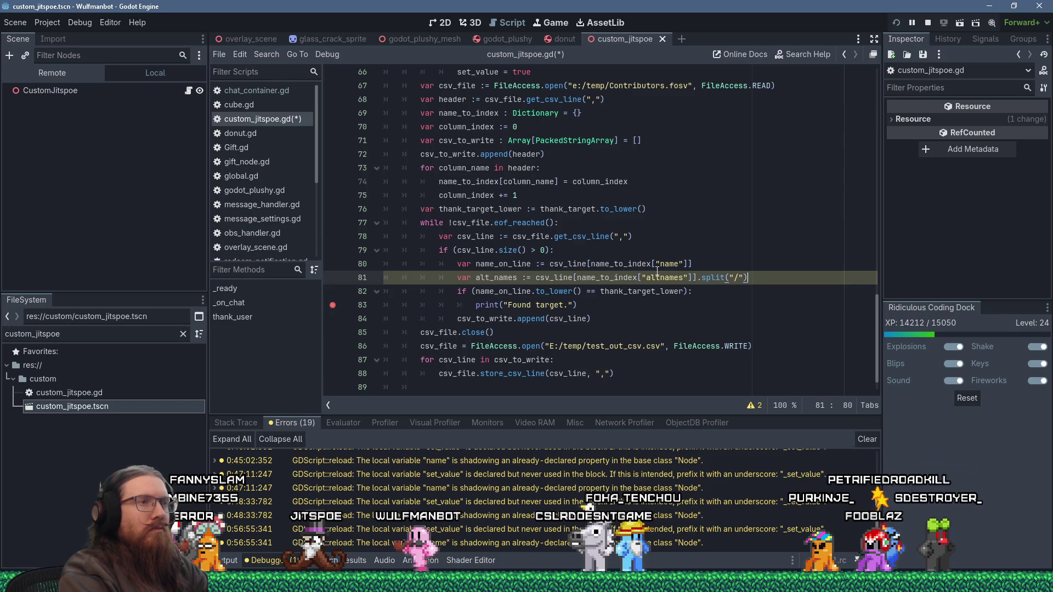
key("Down")
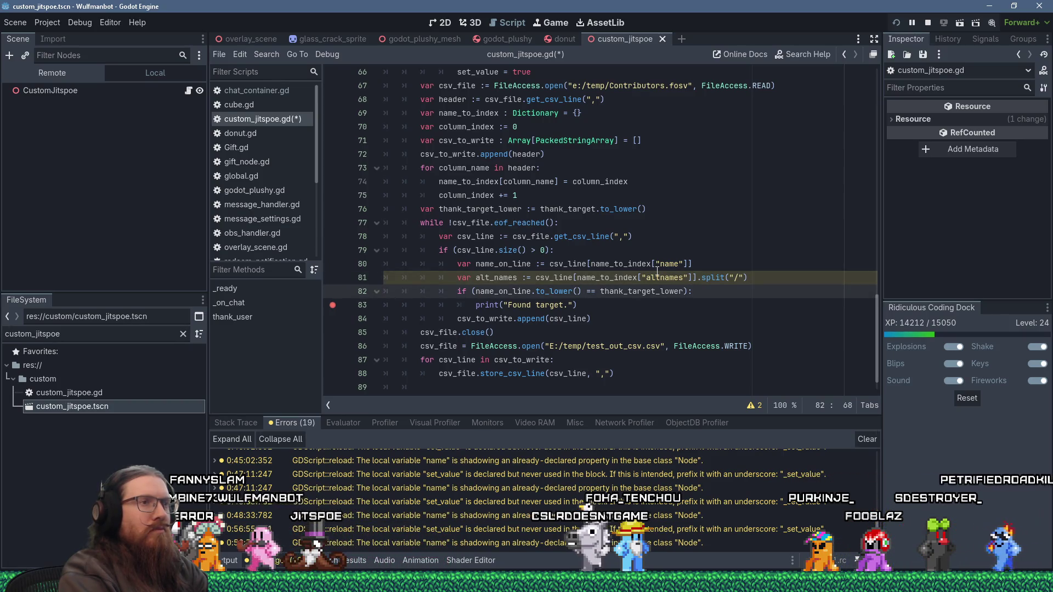
key("Down")
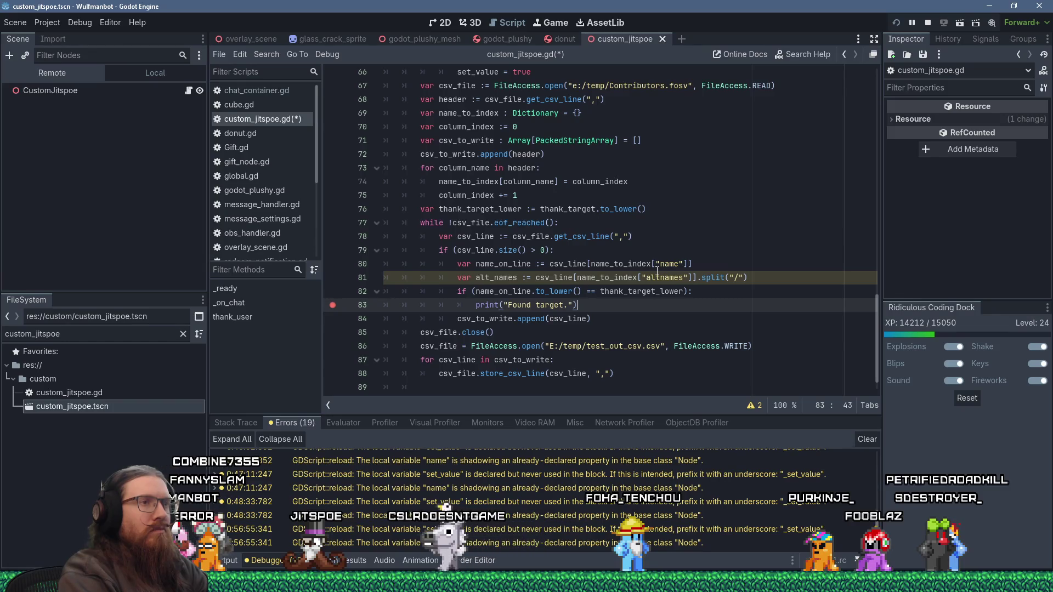
key("Up")
key("Up")
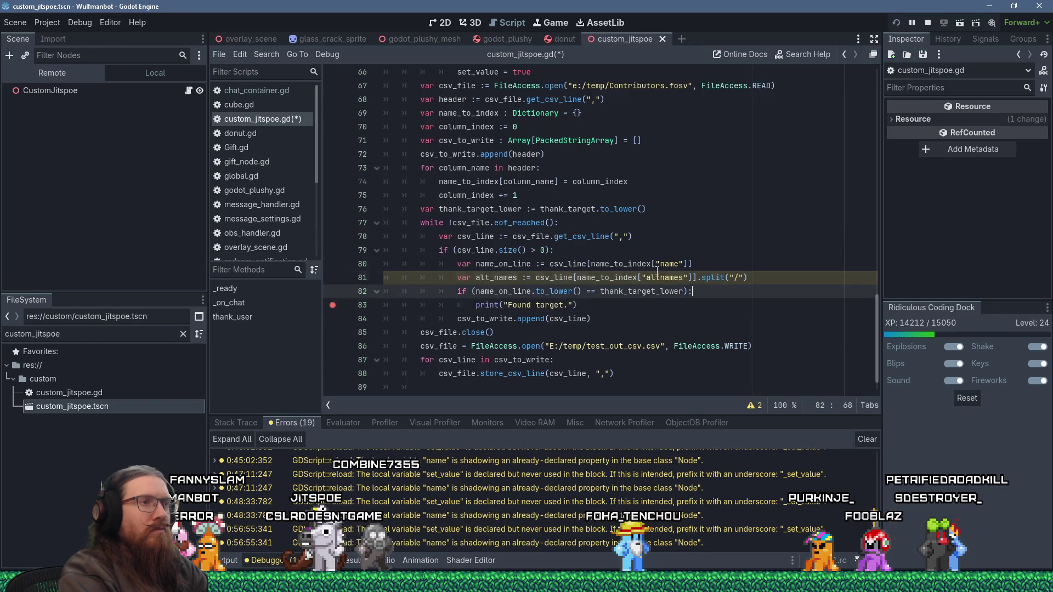
- Declare var found_target := false on line 82 and turn the Found target print into a found_target assignment
key("Return")
type("var fs")
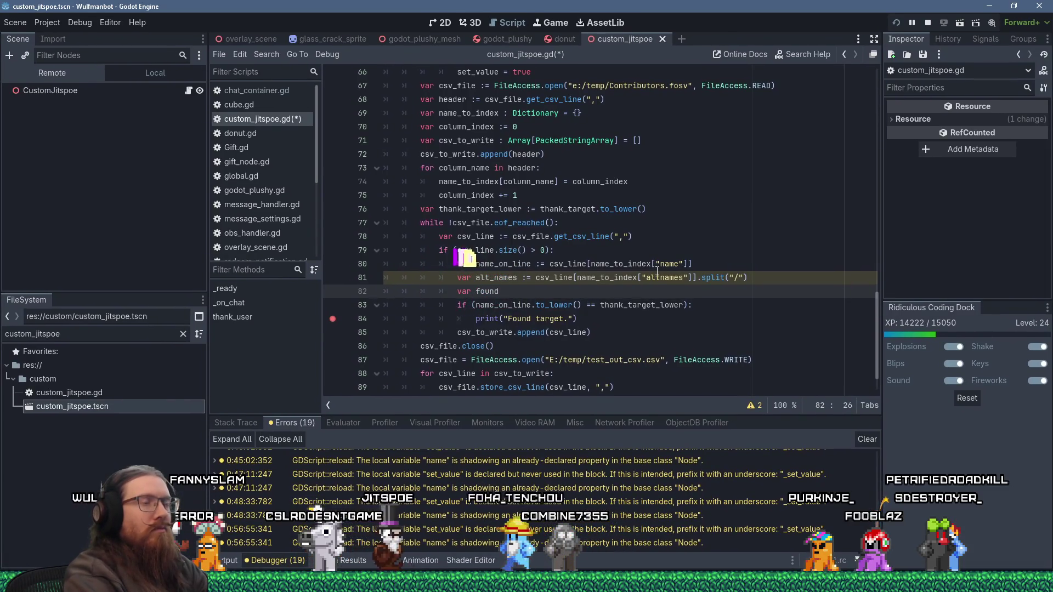
key("Left")
key("Left")
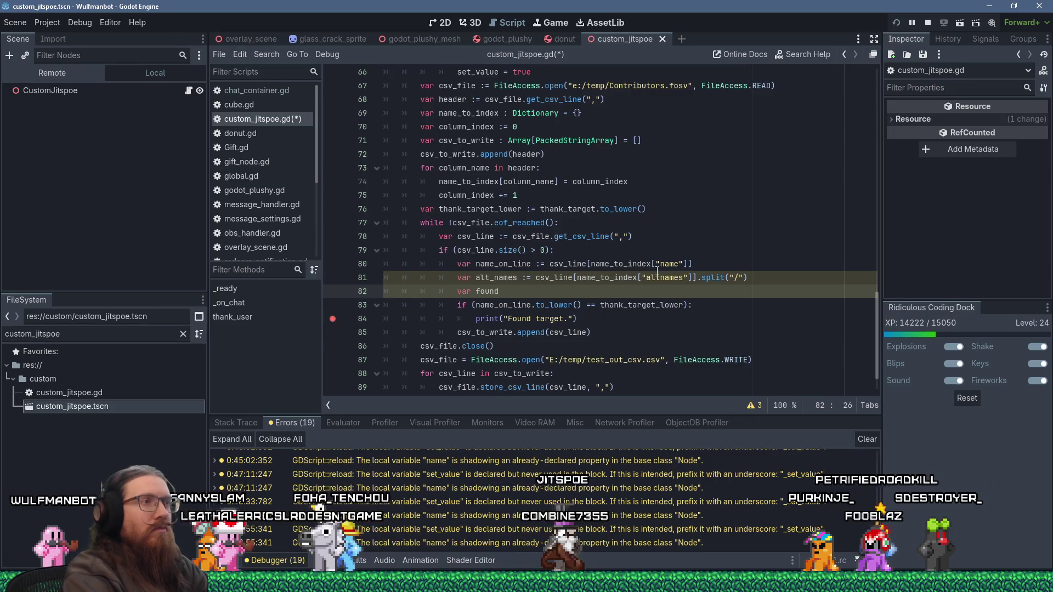
key("BackSpace")
key("BackSpace")
key("BackSpace")
key("Delete")
key("Delete")
type("l")
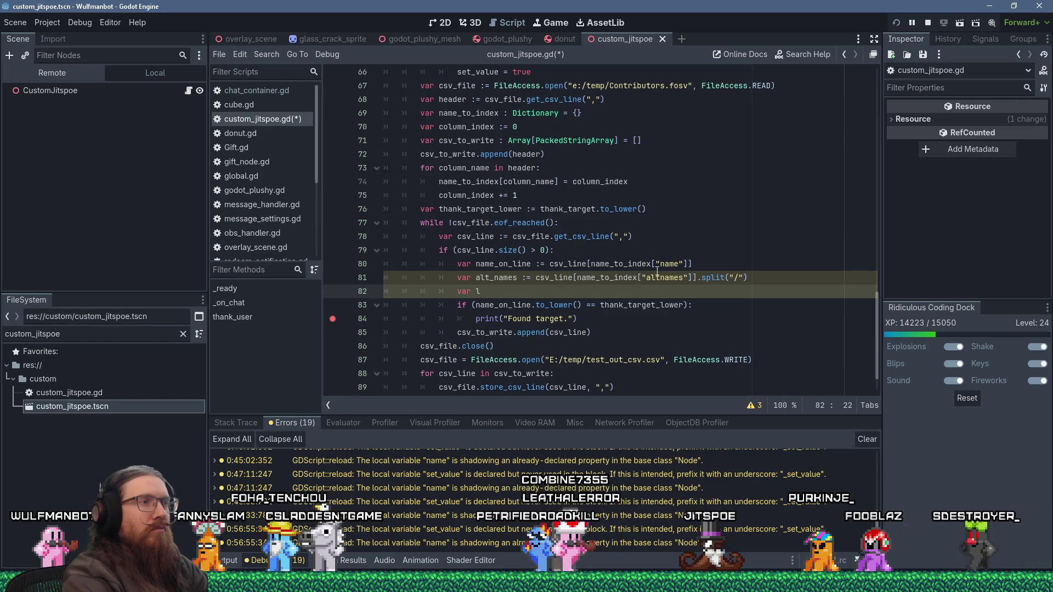
key("BackSpace")
type("found")
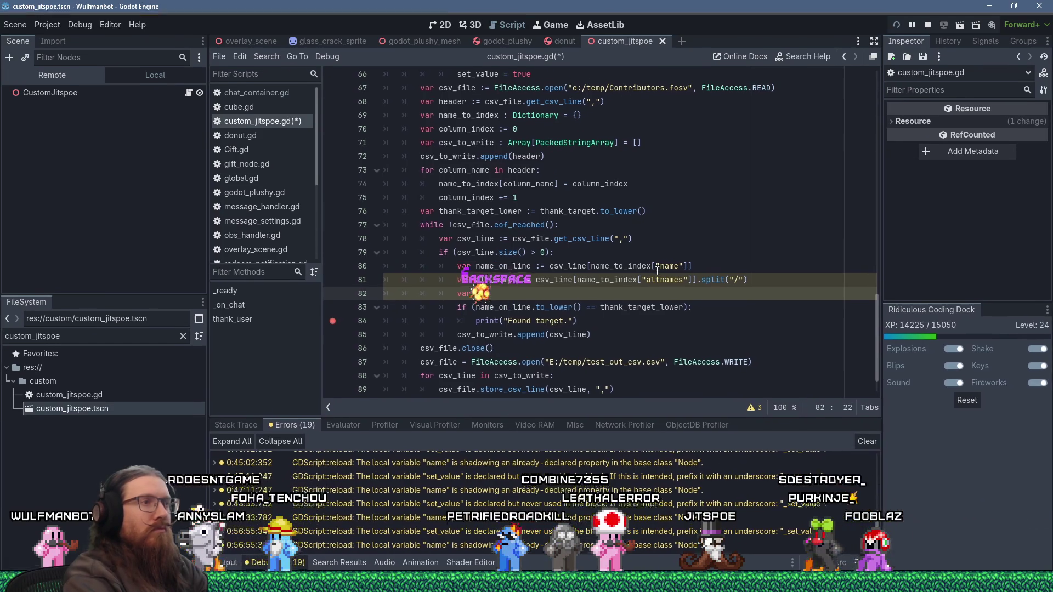
type("_target ")
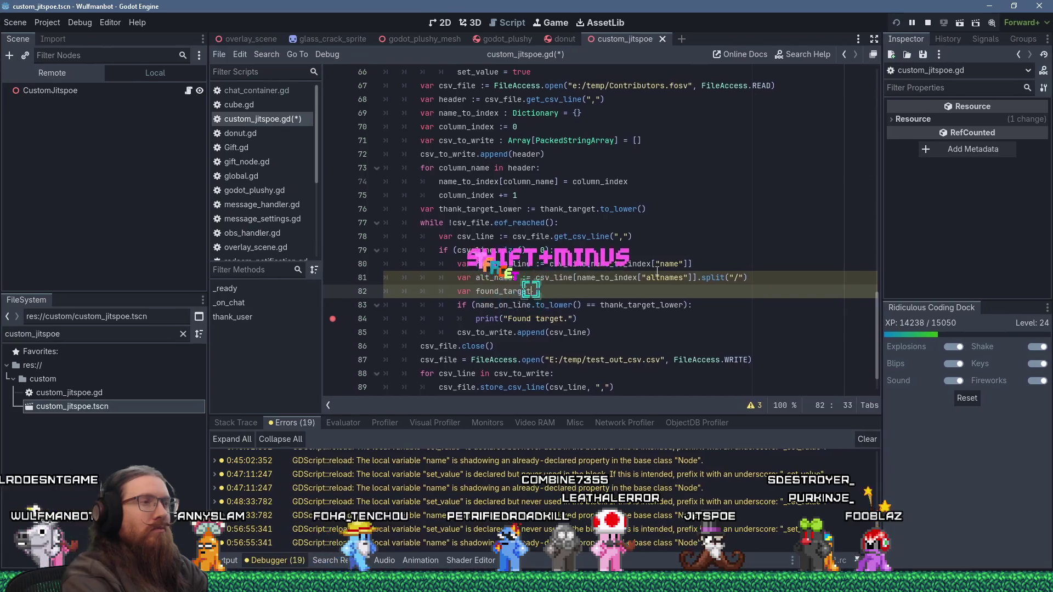
type(":=")
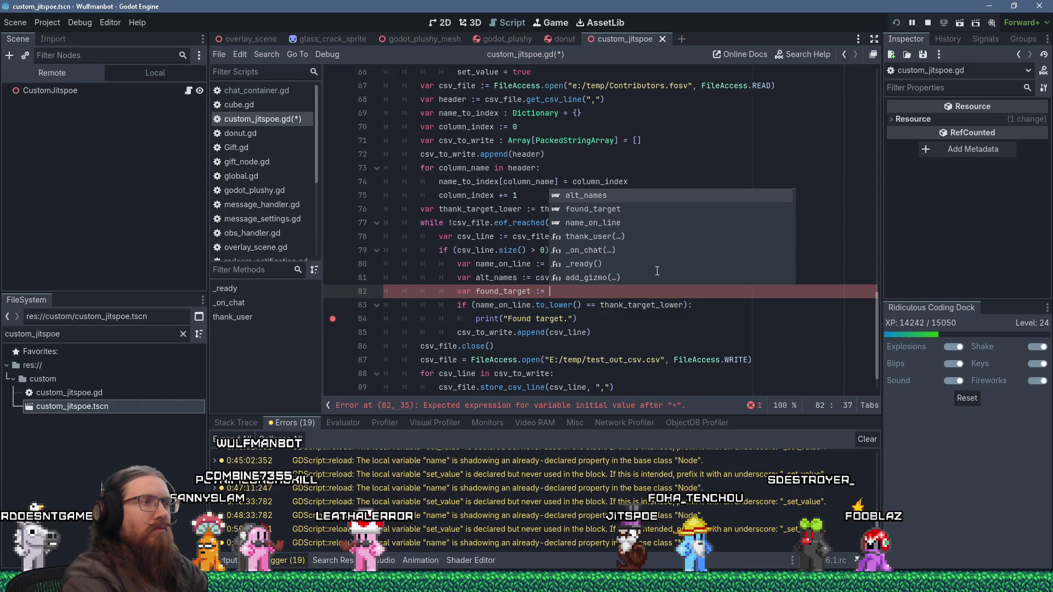
type("false")
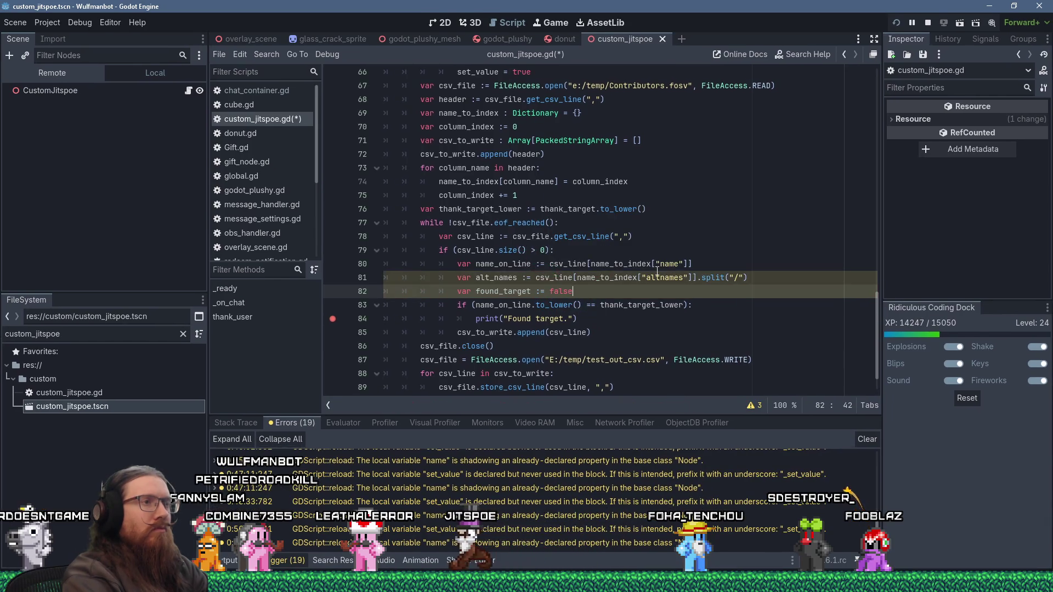
key("Down")
key("Down")
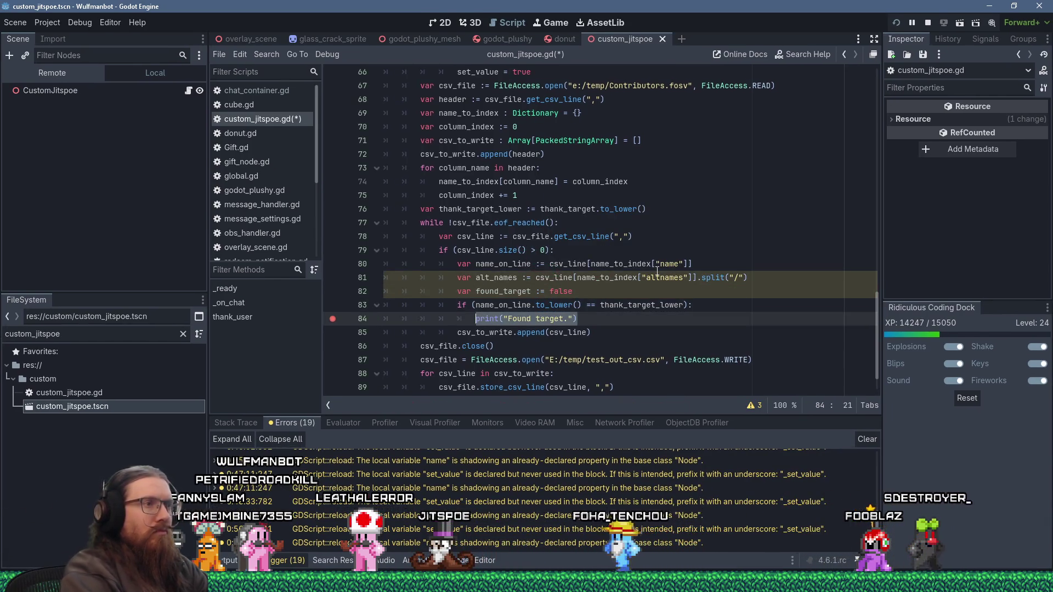
type("found_target = true")
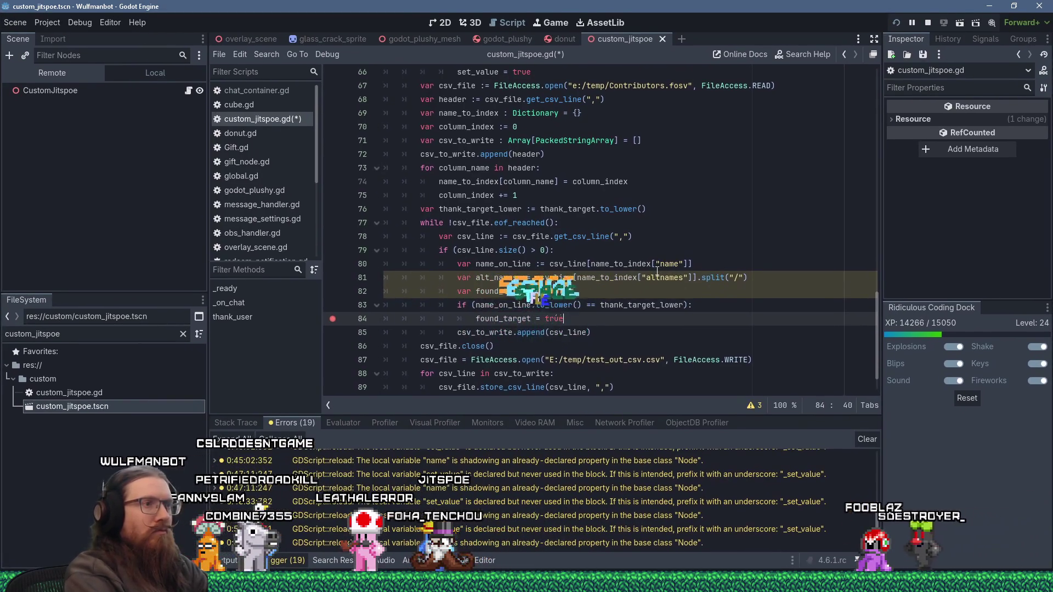
- Add a for loop over alt_names setting found_target = true when a lowercased alt name matches
key("Return")
key("BackSpace")
type("if")
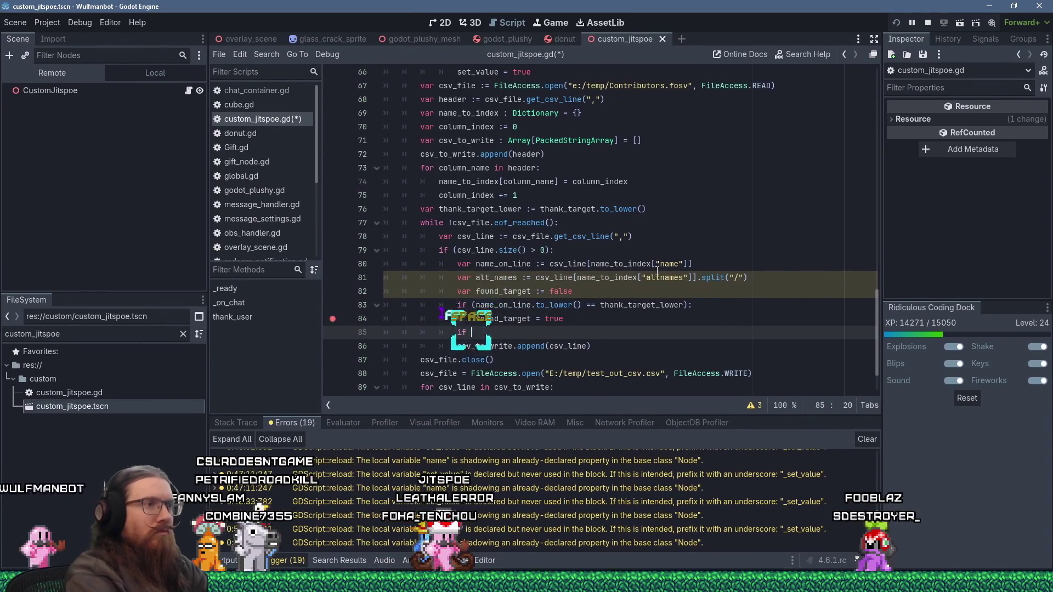
key("Delete")
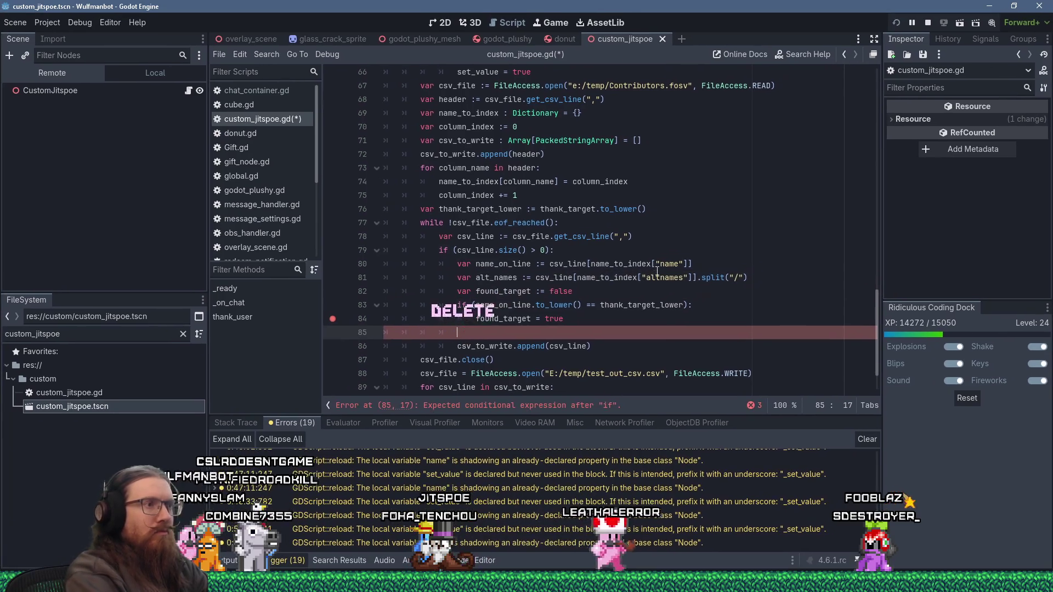
type("for alt_nam")
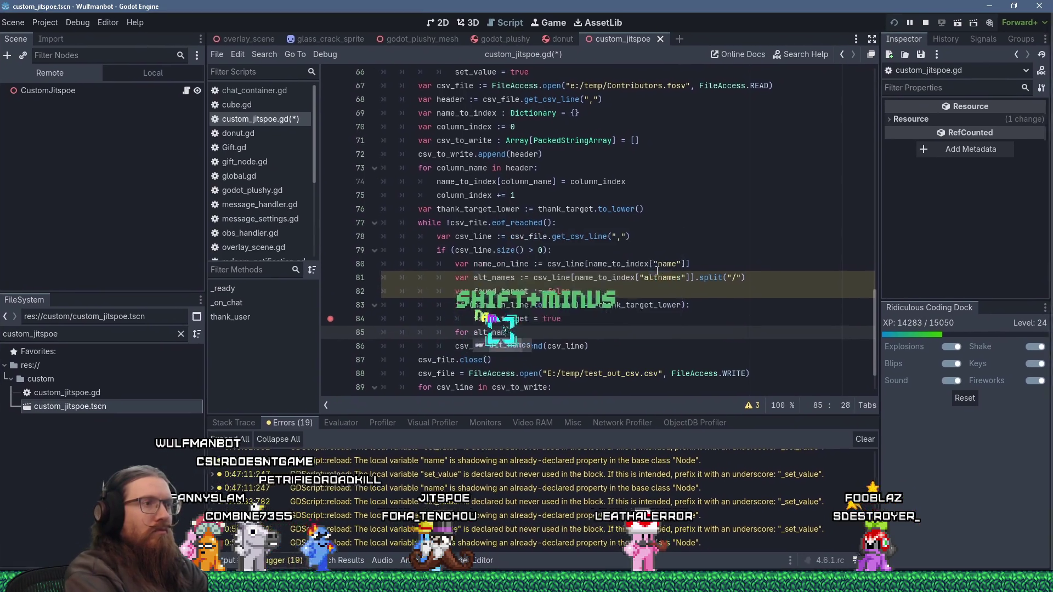
type("e in alt_names")
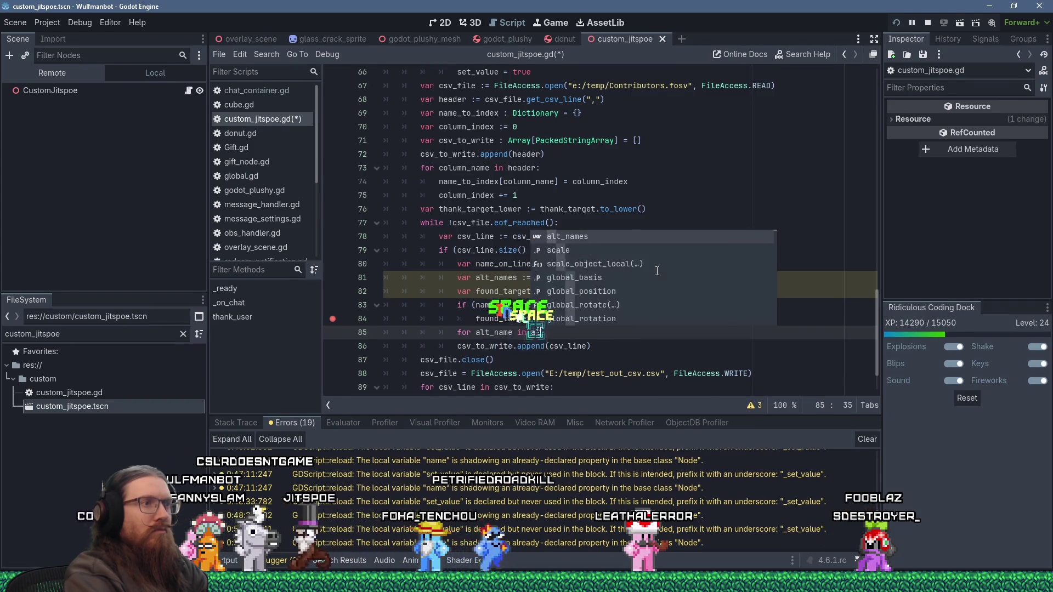
type(":")
key("Return")
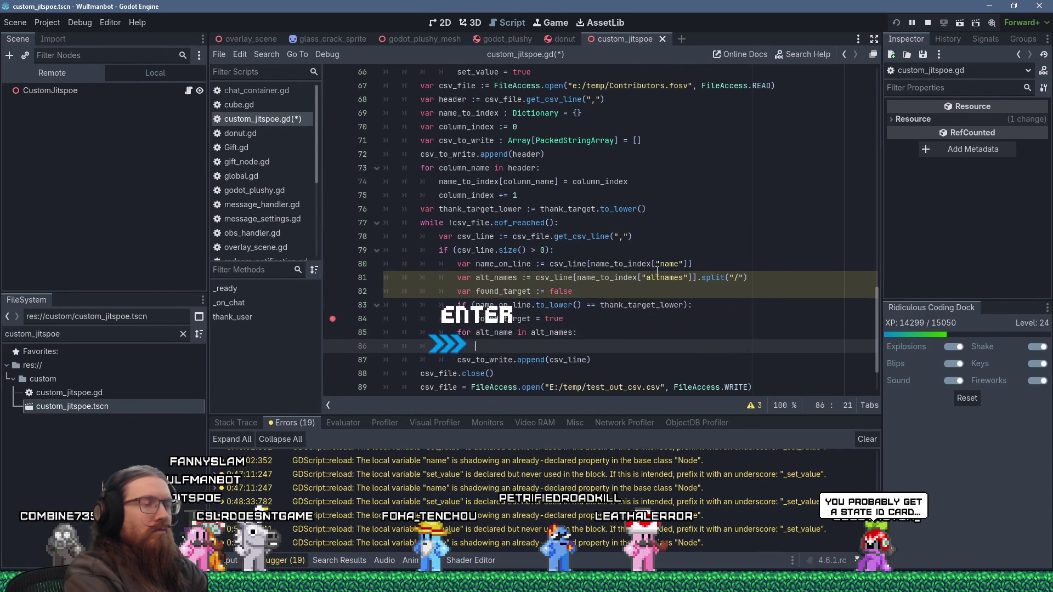
type("if ((alt_name")
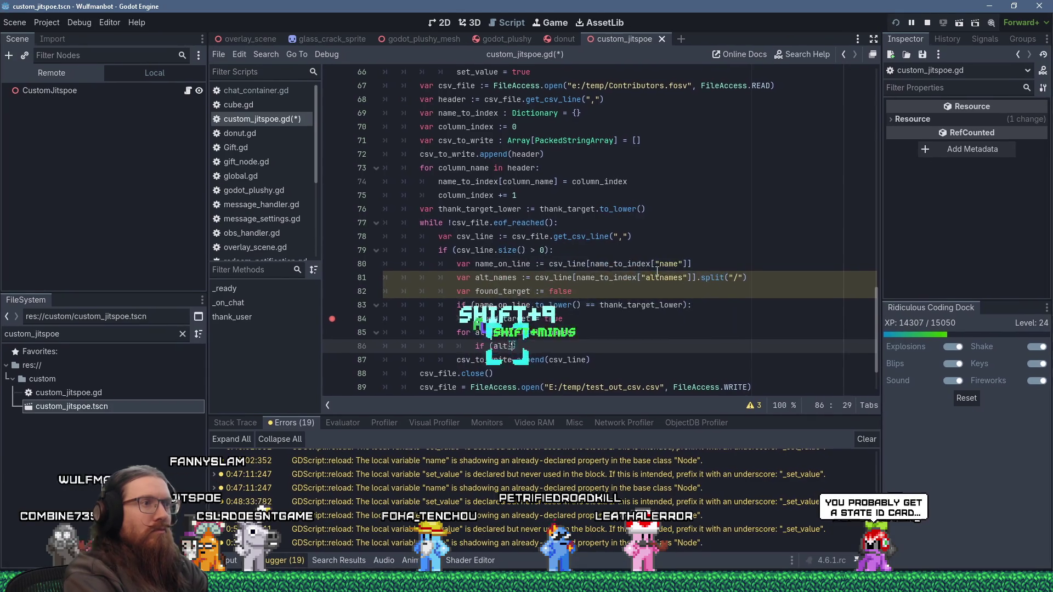
type(".to_lower() == ")
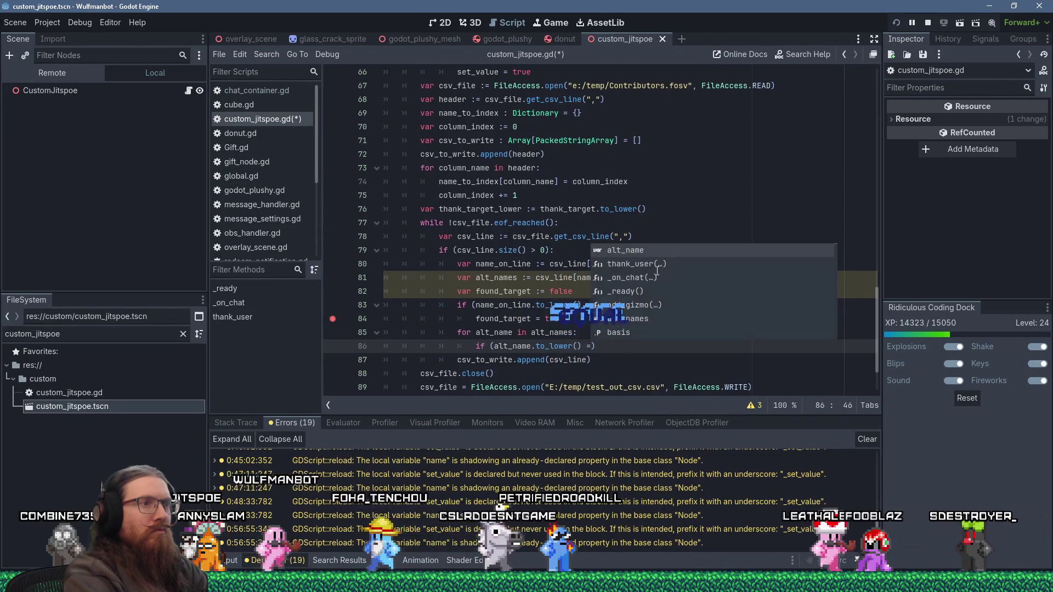
type("thank_")
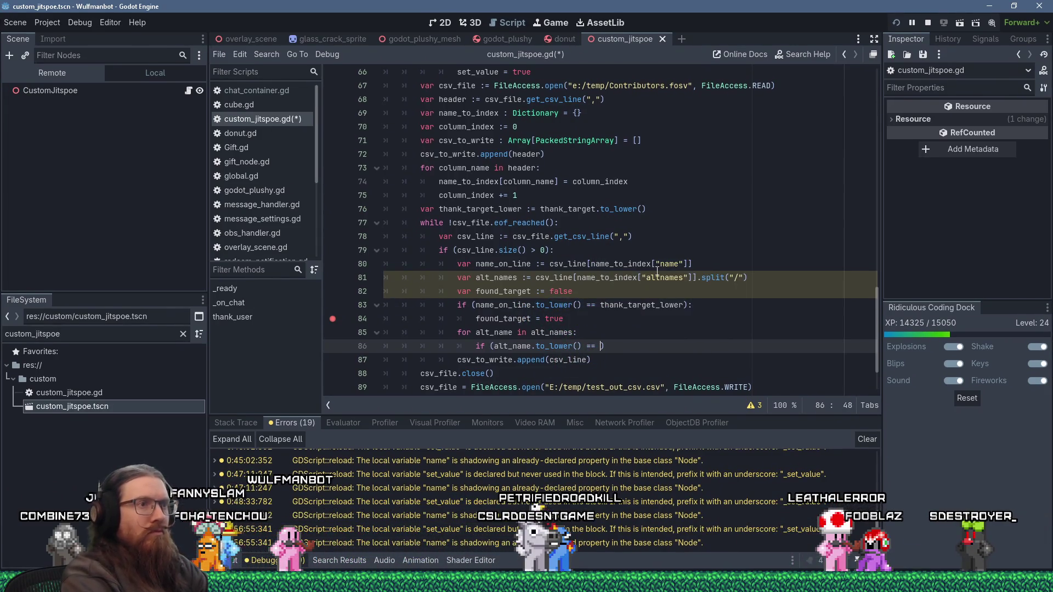
type("target_lower")
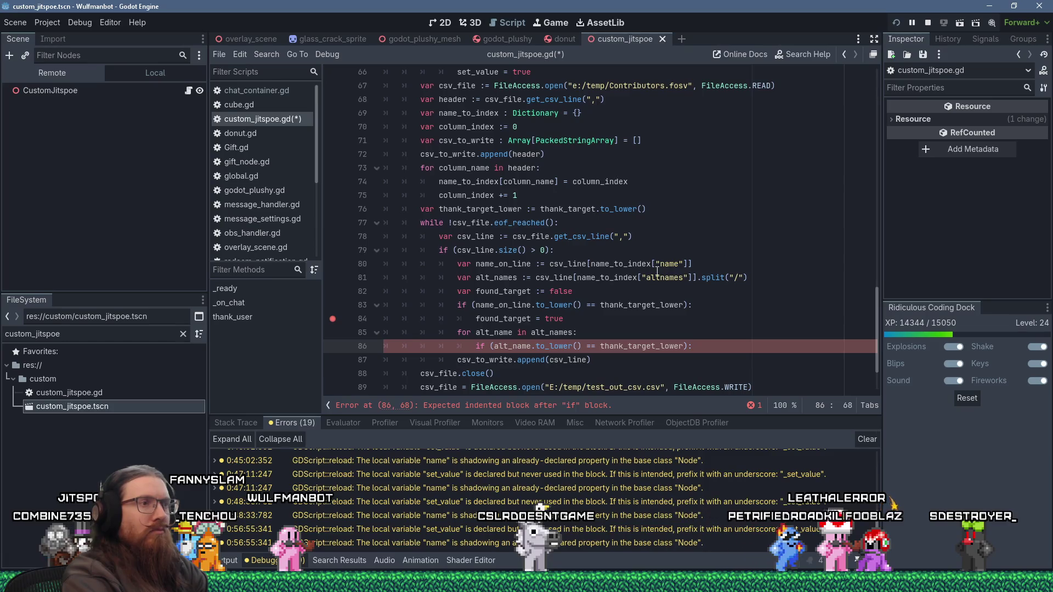
key("Return")
type("found_target_")
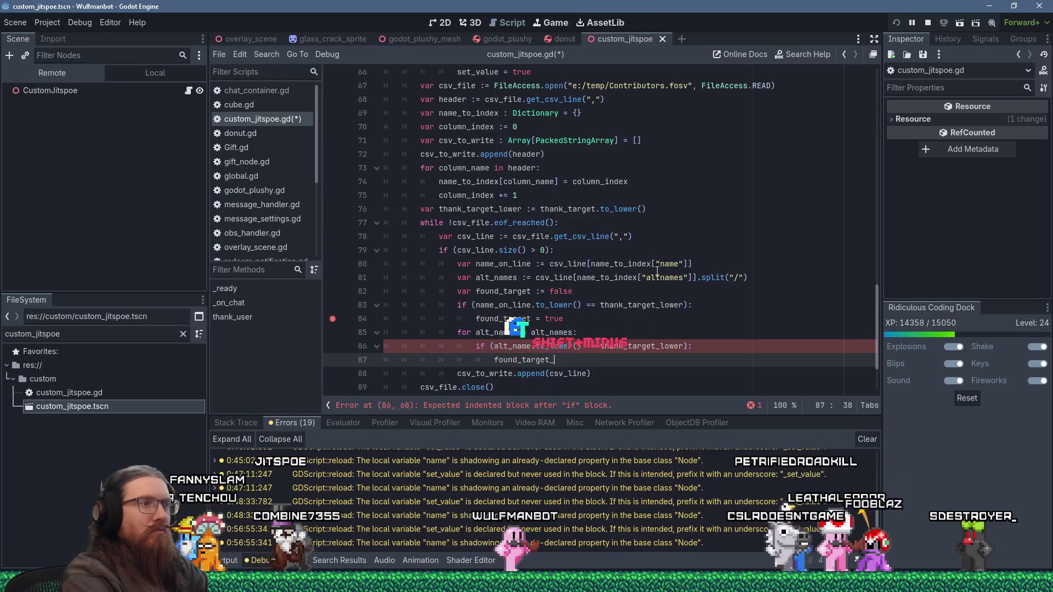
key("BackSpace")
type("= true")
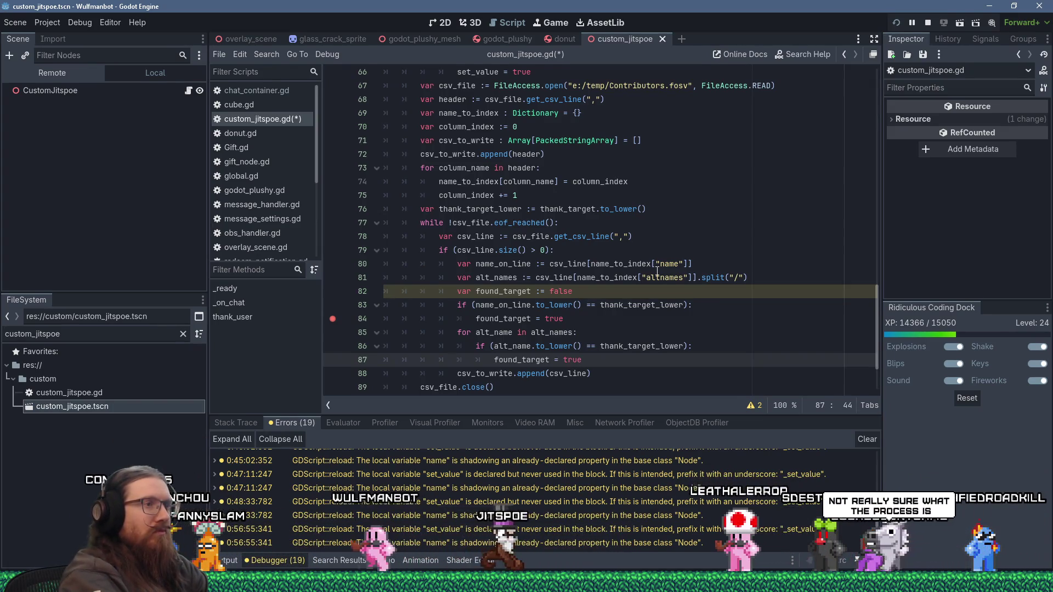
- Clear the trailing whitespace on blank line 88 and bring contributors.fosv forward in Notepad++
key("Return")
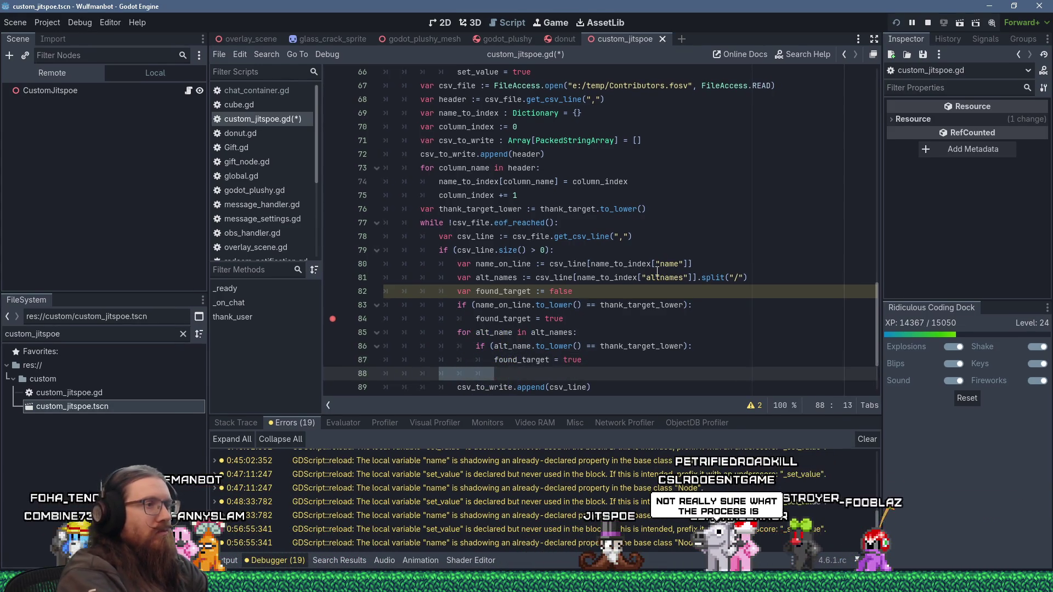
key("Delete")
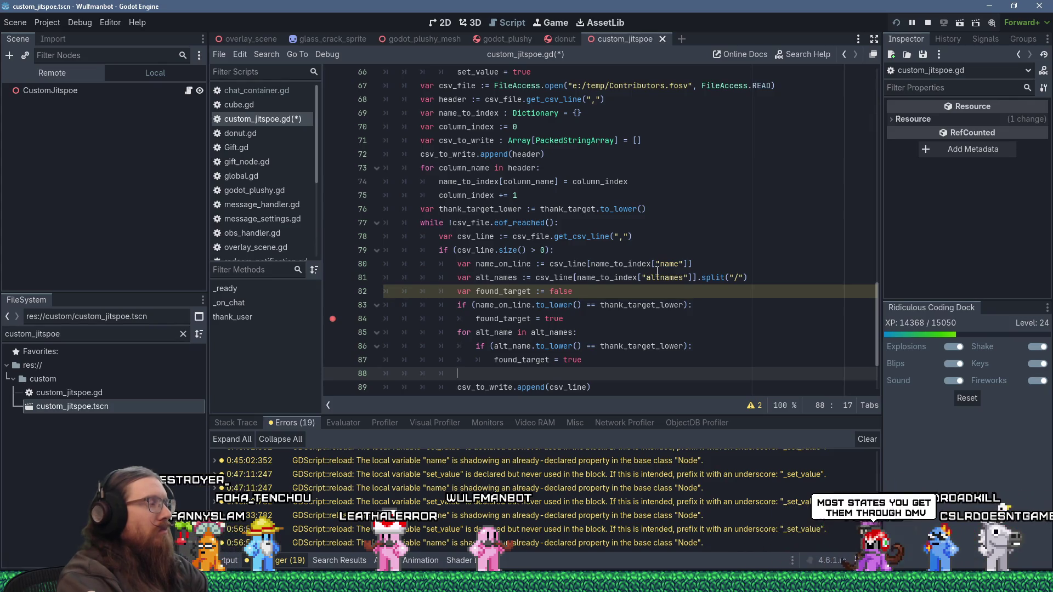
key("alt+Tab")
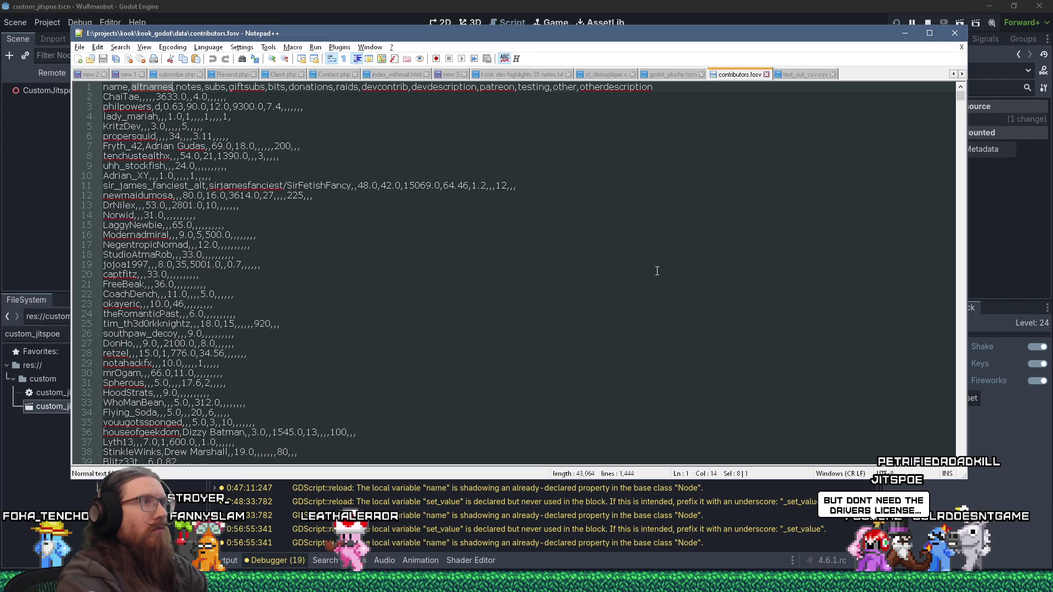
- Back in Godot, finish line 88 as if (found_target):
key("alt+Tab")
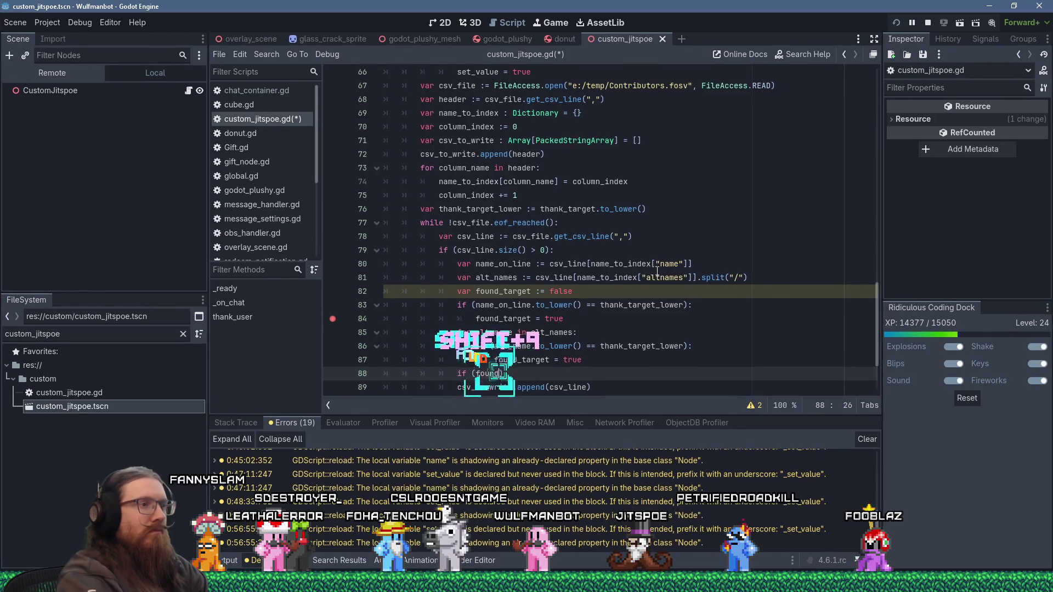
type("_target)")
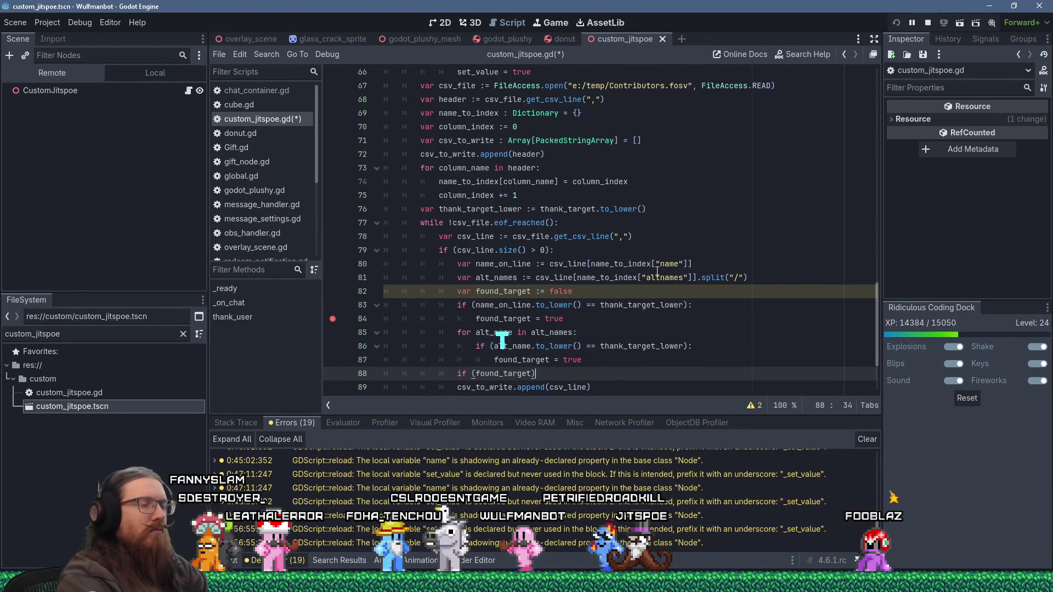
type(":")
- Finish line 88 as if (found_target):, then close the stray Run dialog and godot-csv-to-dictionary browser window
key("Return")
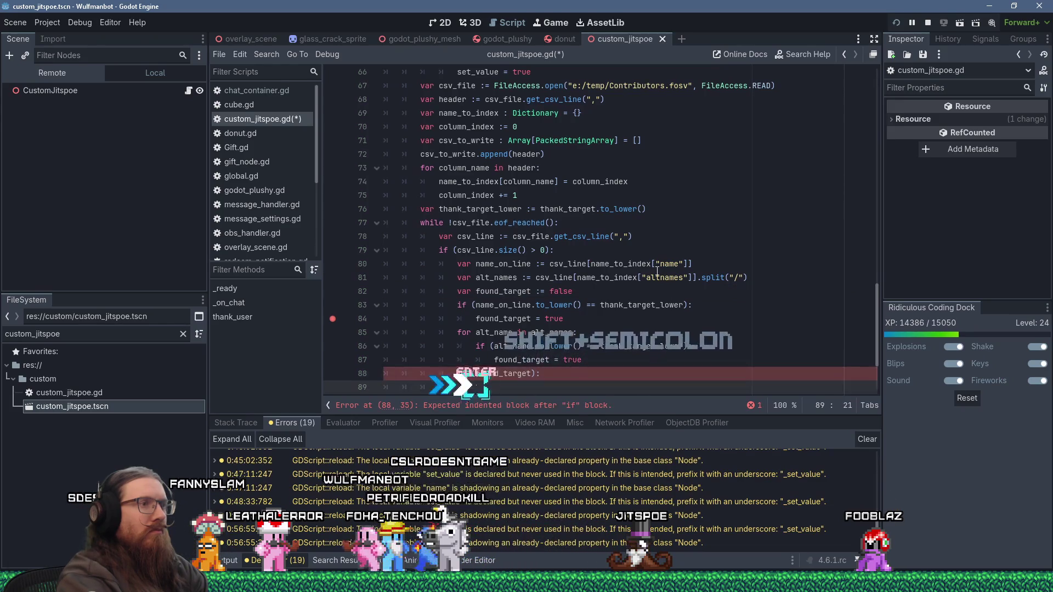
key("alt+Tab")
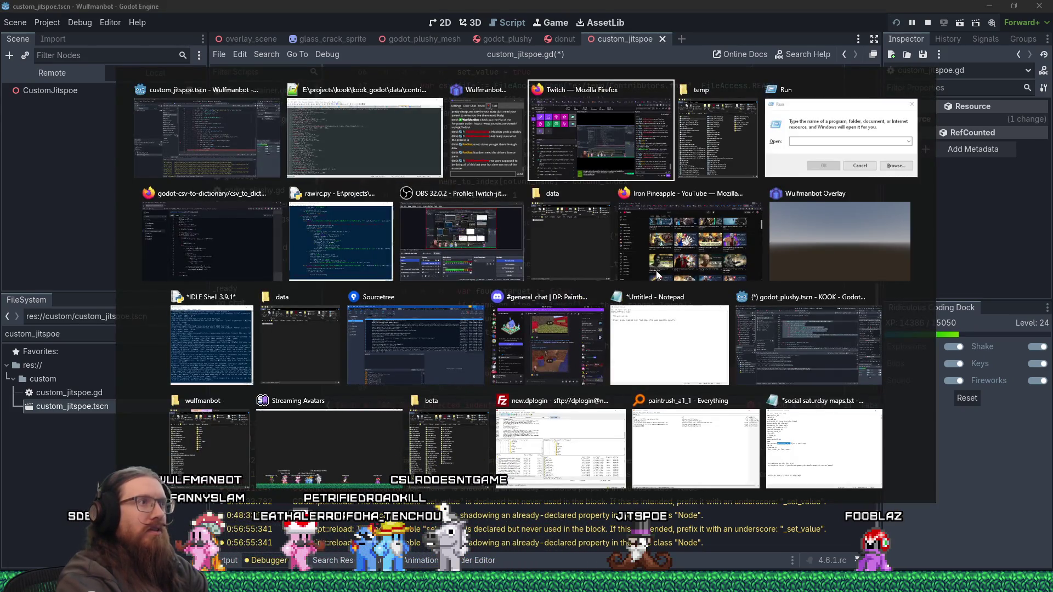
key("shift+Tab")
key("shift+Tab")
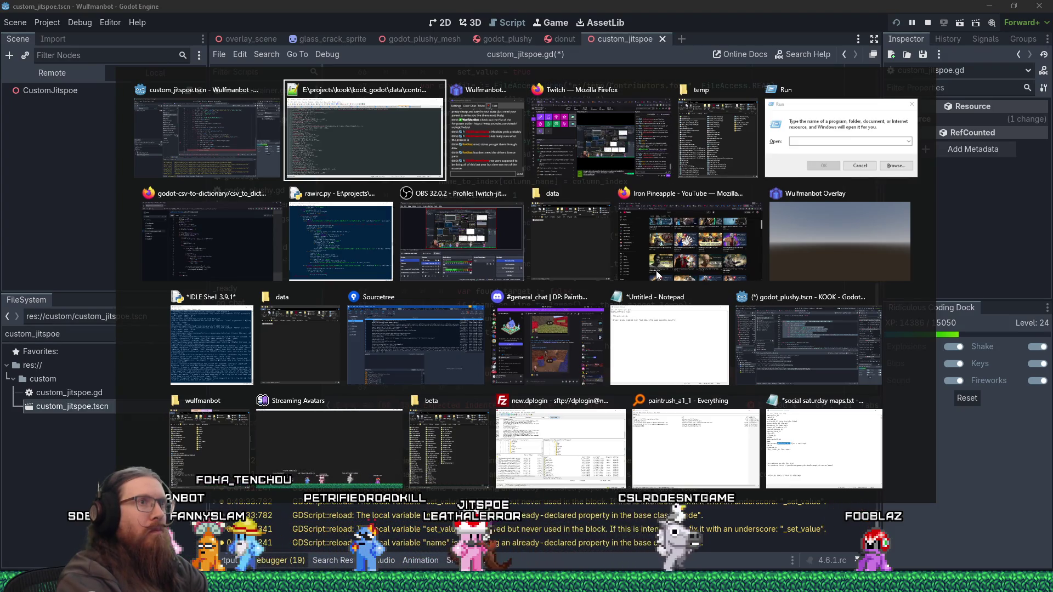
key("shift+Tab")
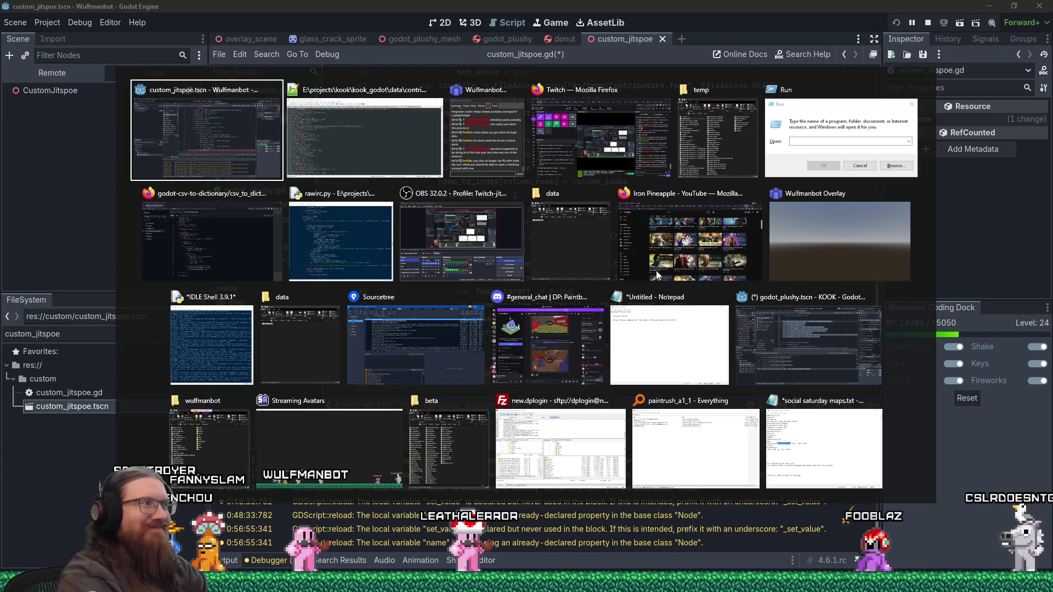
left_click(911, 90)
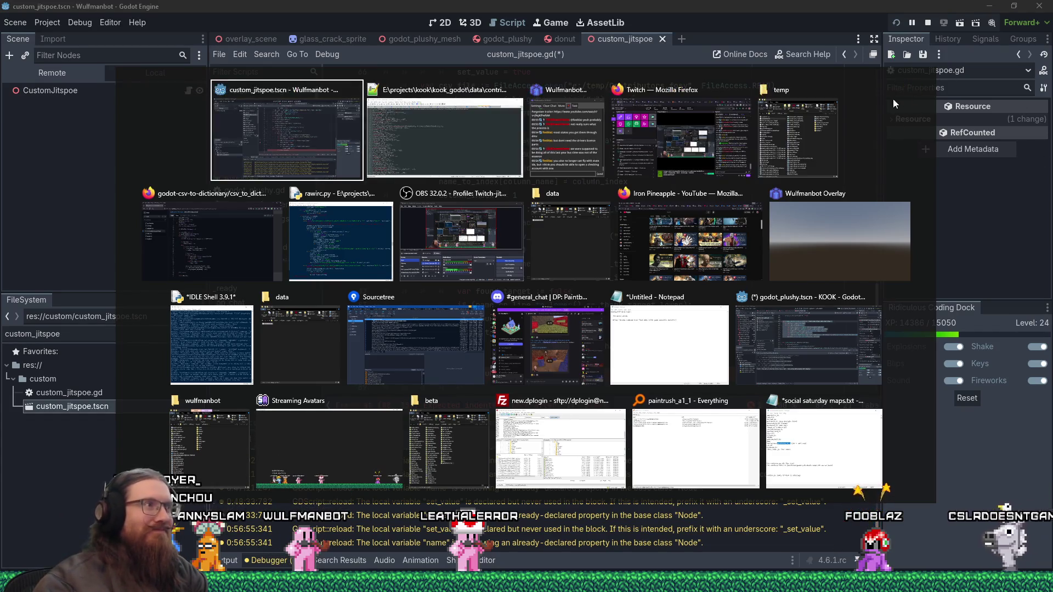
left_click(273, 195)
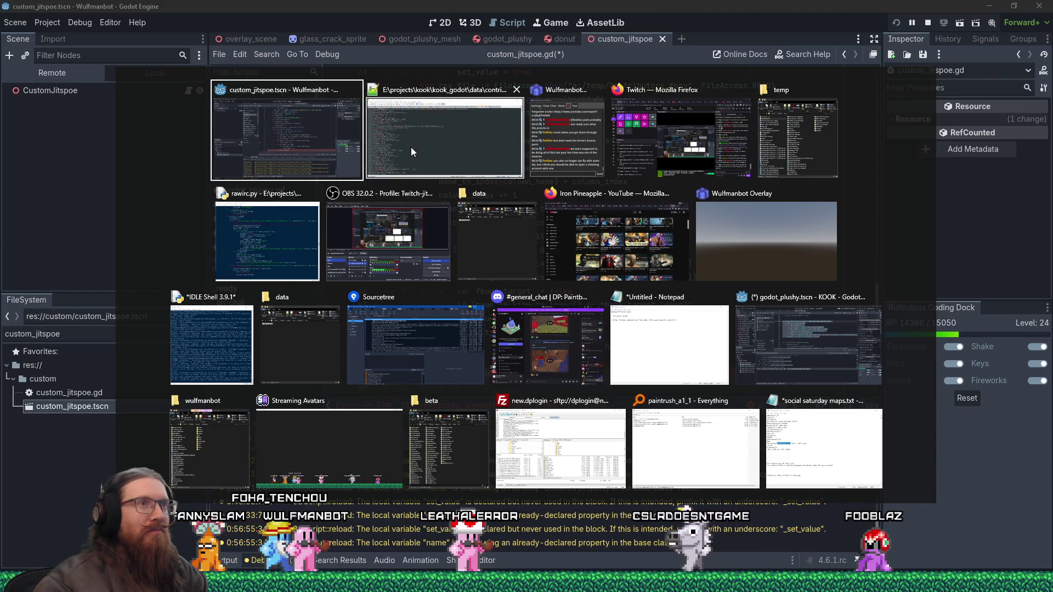
key("Escape")
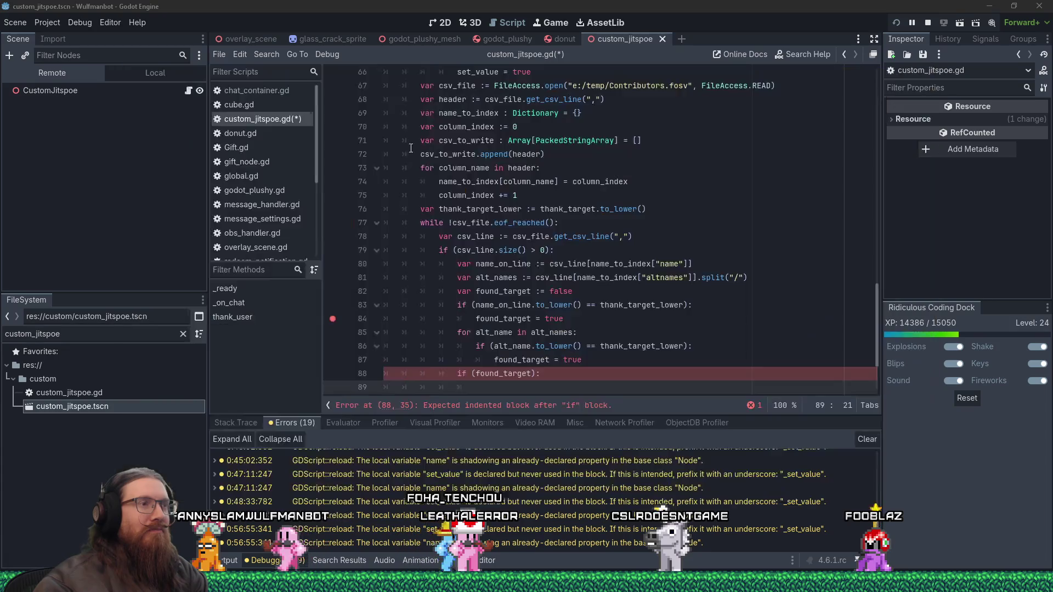
key("alt+Tab")
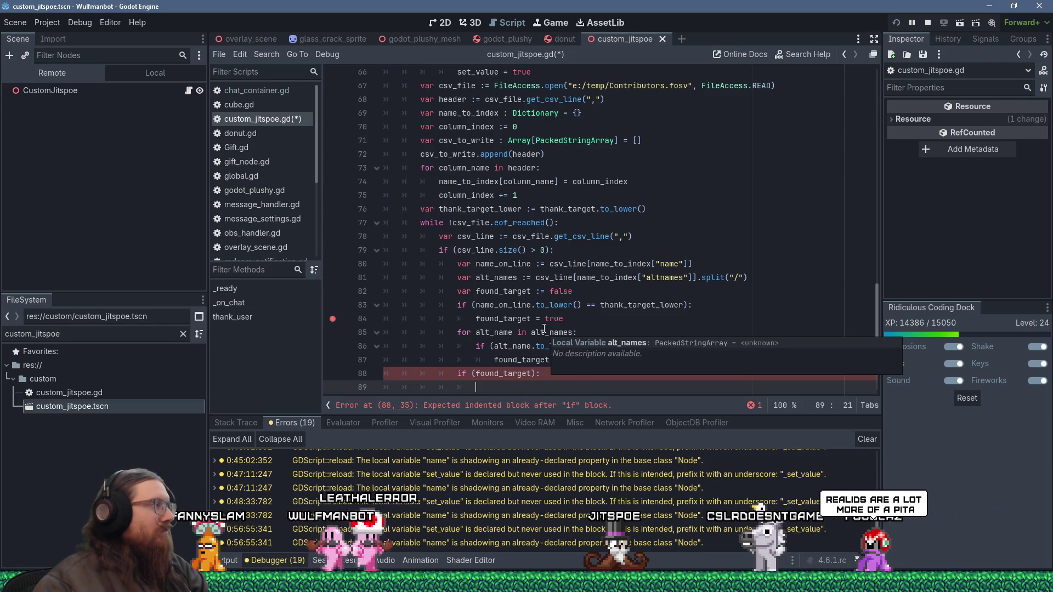
scroll(603, 281, "down", 3)
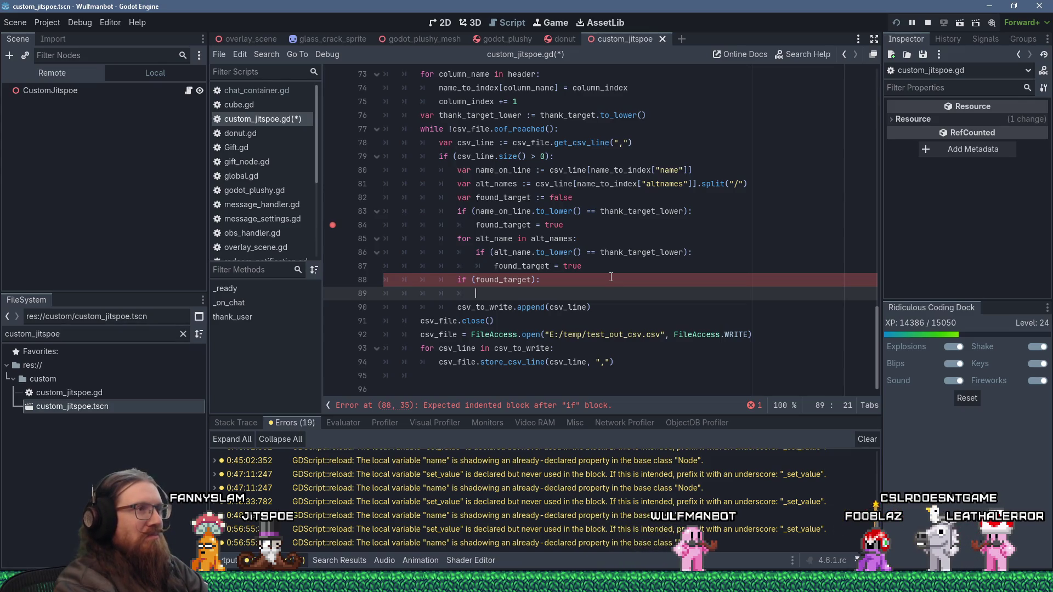
scroll(610, 277, "up", 8)
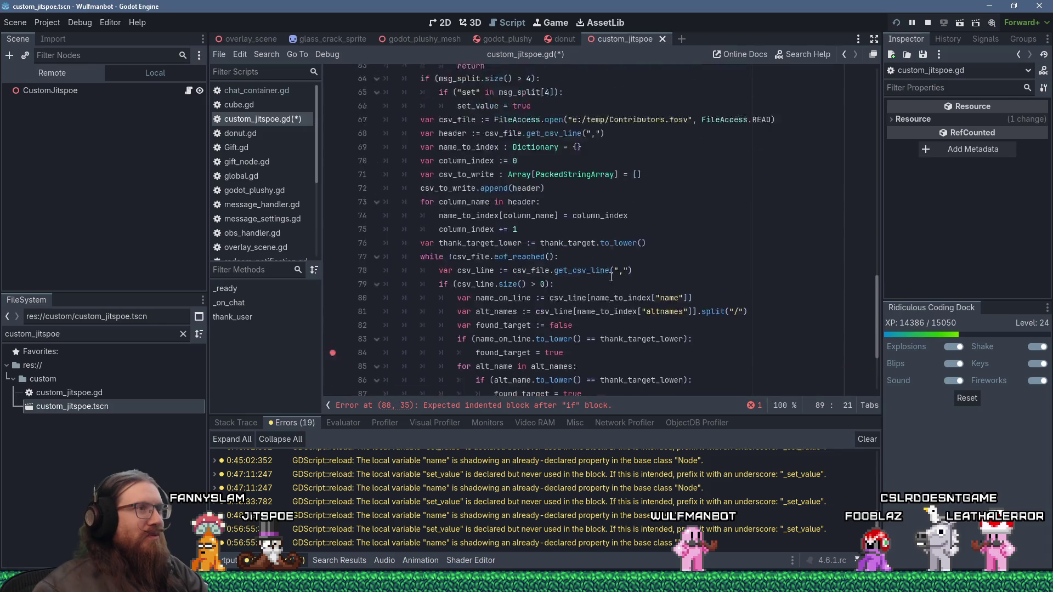
scroll(578, 291, "down", 7)
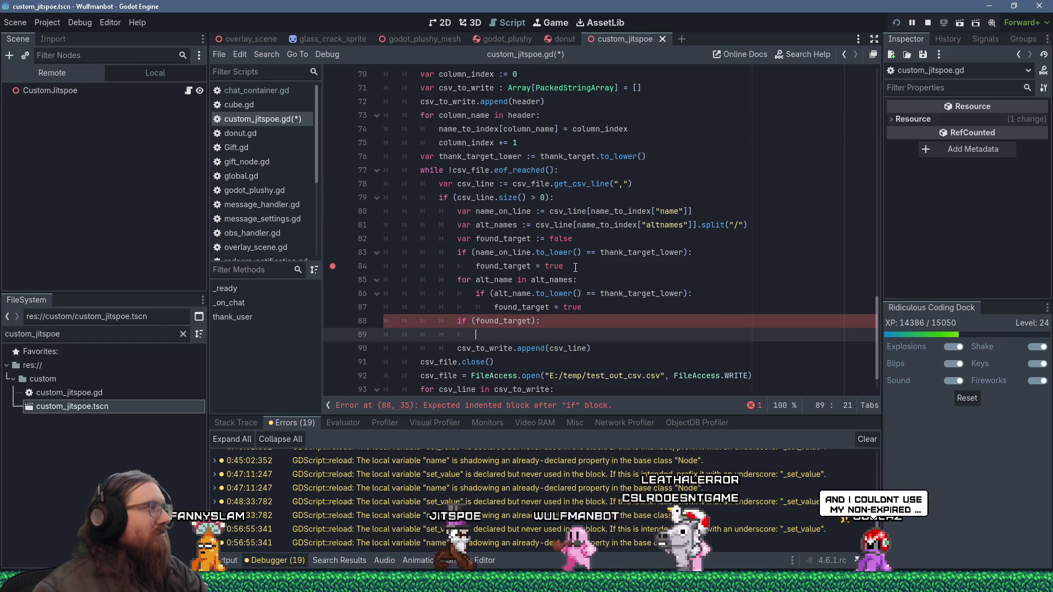
scroll(575, 267, "down", 1)
scroll(575, 267, "up", 2)
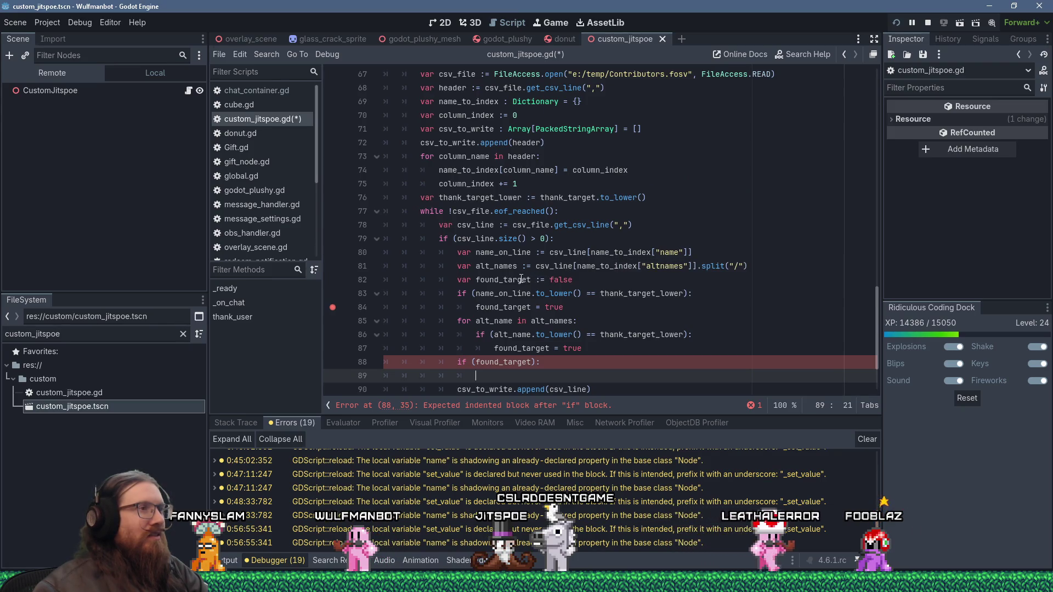
- Move the var found_target := false declaration above the while loop
left_click(457, 279)
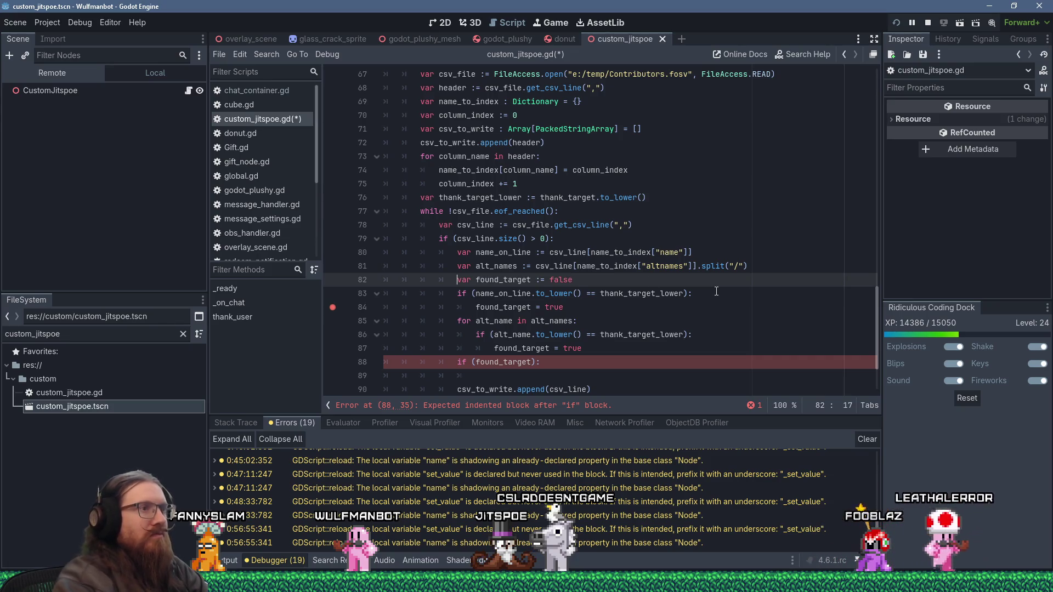
key("shift+Delete")
key("Up")
key("Up")
key("Up")
key("Home")
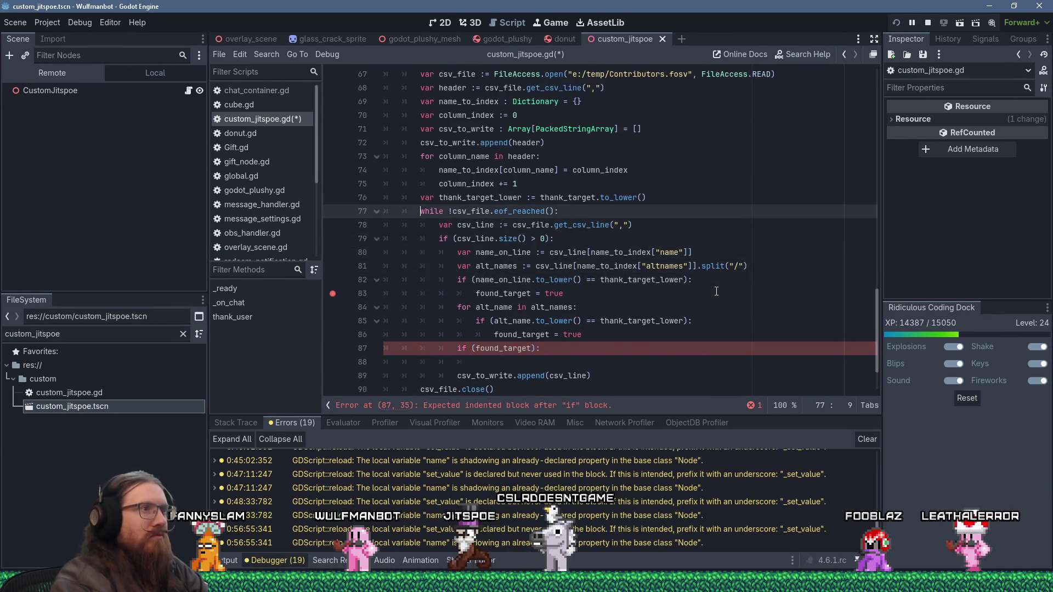
type("var found_target := false")
key("BackSpace")
key("BackSpace")
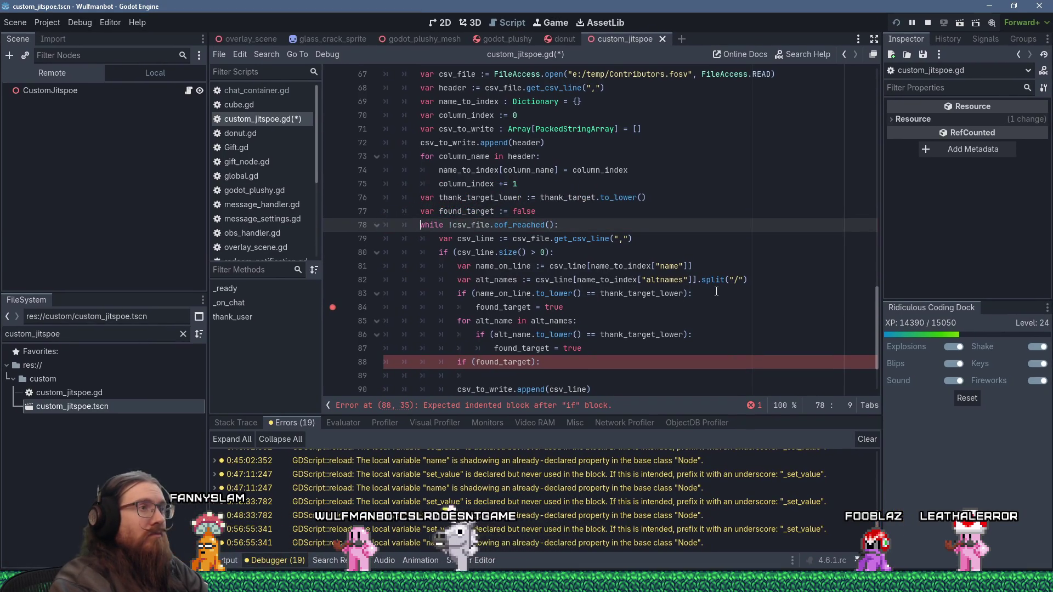
- Declare found_target_this_line := false for each row after the alt_names split
key("Up")
key("Down")
key("Down")
key("Down")
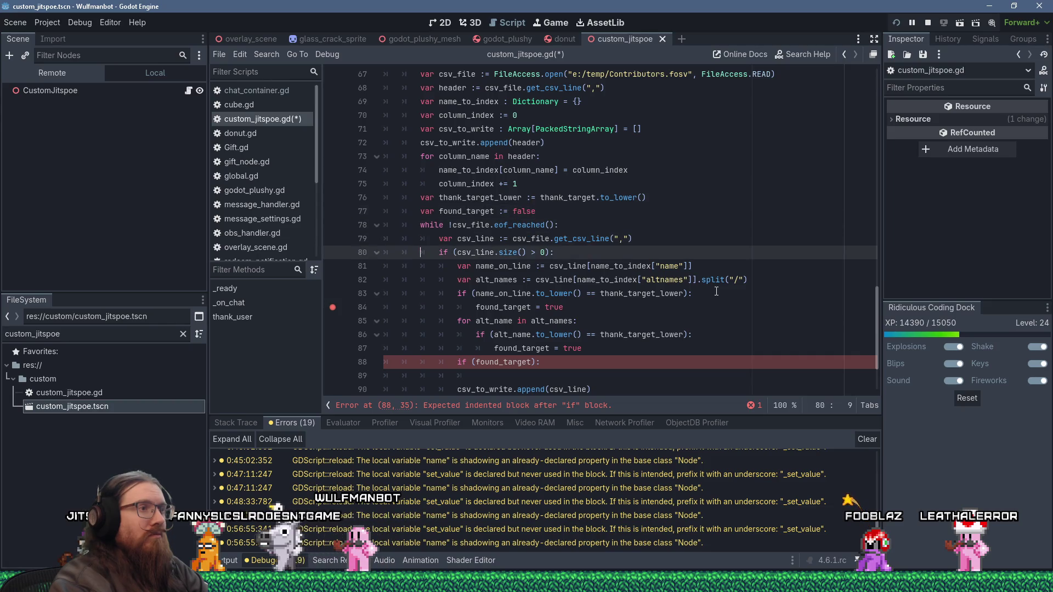
key("Down")
key("Down")
key("Down")
key("Up")
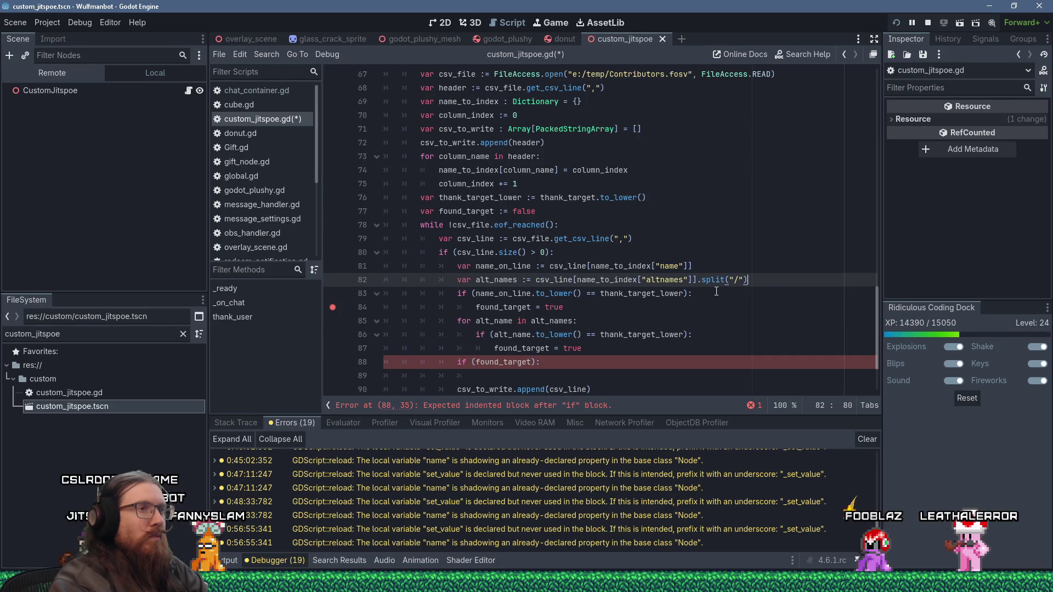
key("Return")
type("var f")
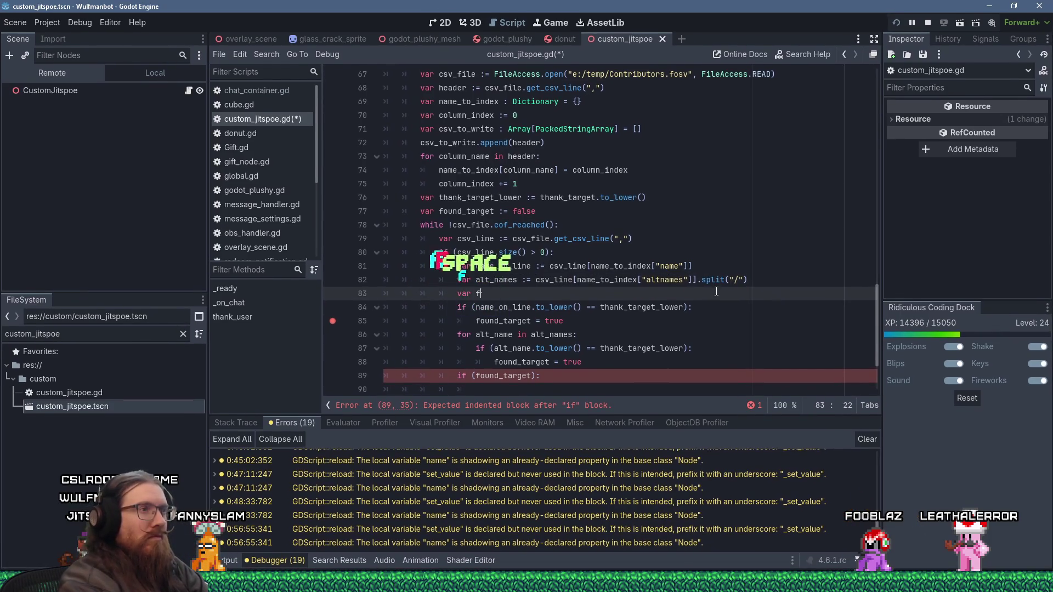
type("ound_")
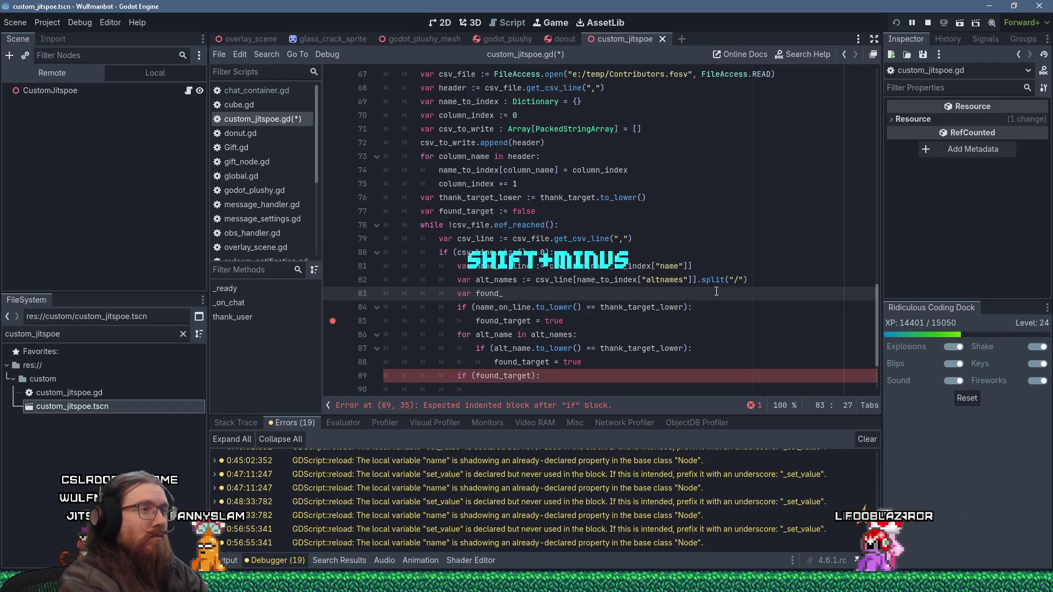
type("target_this_")
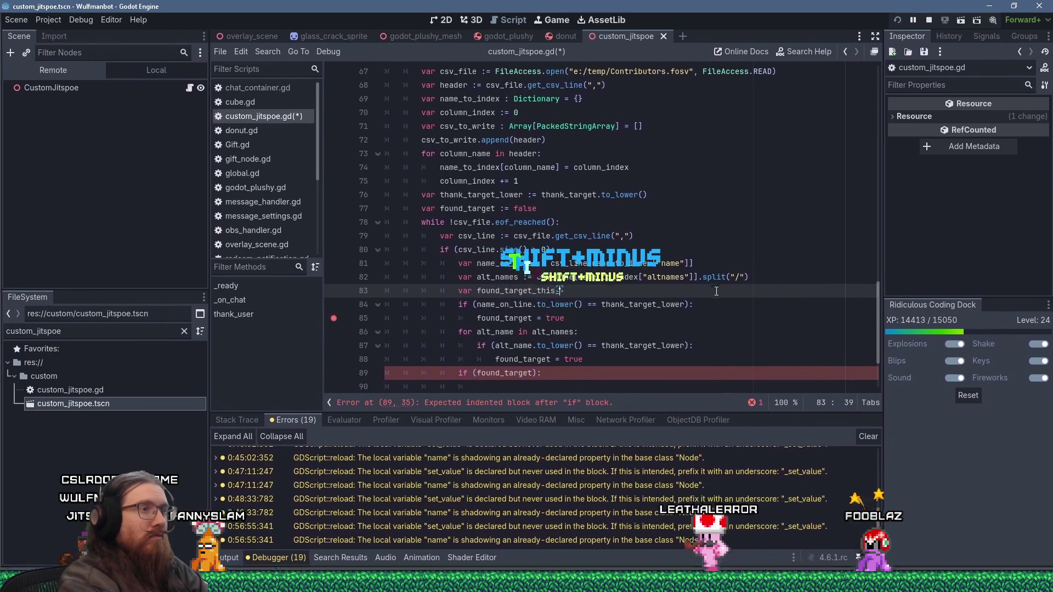
type("line := false")
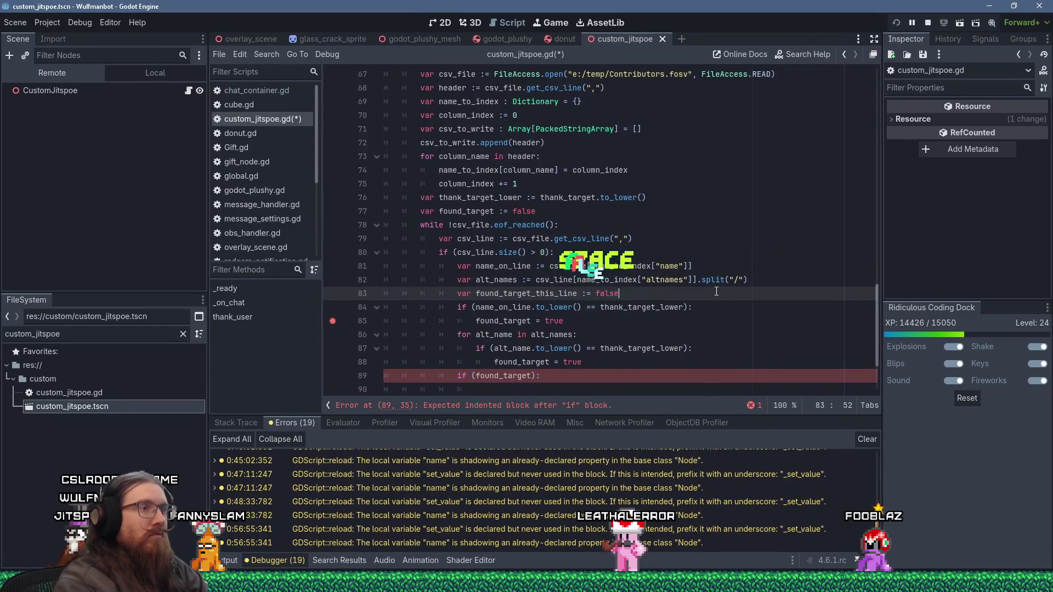
- Rename the name and alt-name match assignments to found_target_this_line
key("Down")
key("Down")
key("Left")
type("_this_")
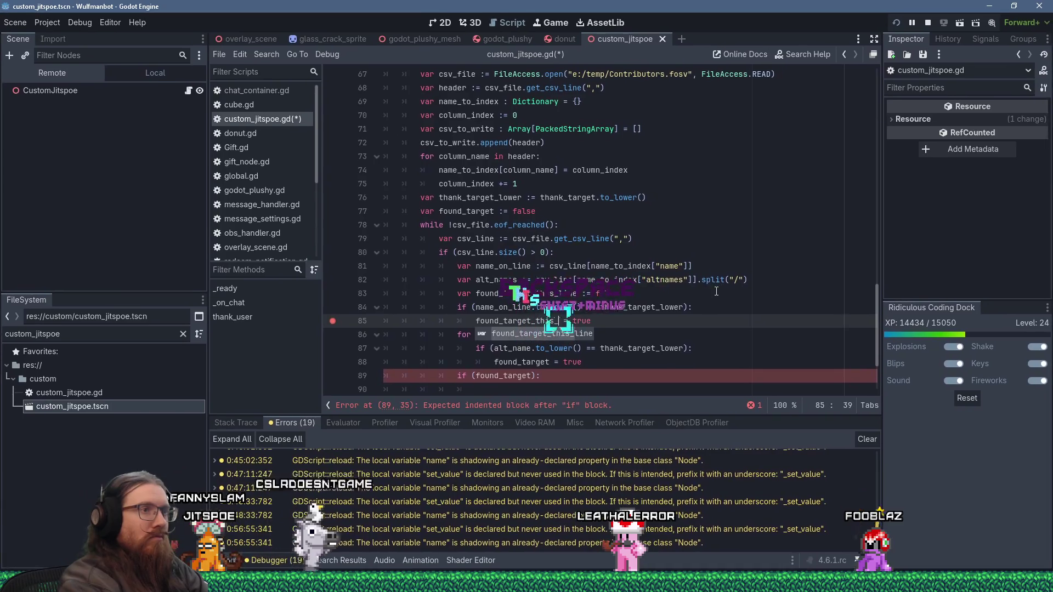
key("Return")
key("Down")
key("Down")
key("Down")
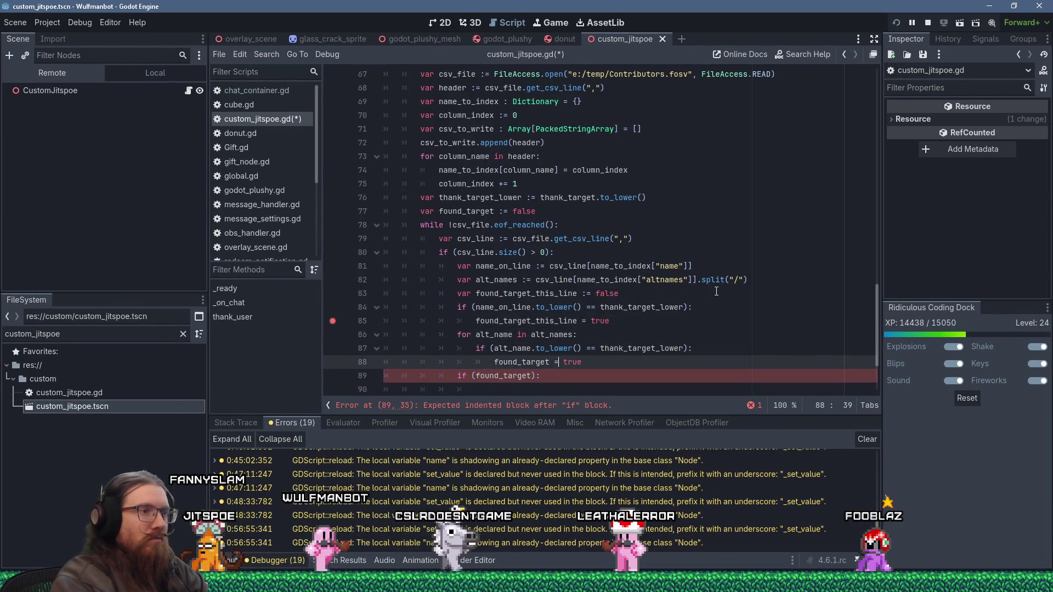
key("Left")
key("Left")
key("Left")
type("_this_")
key("Return")
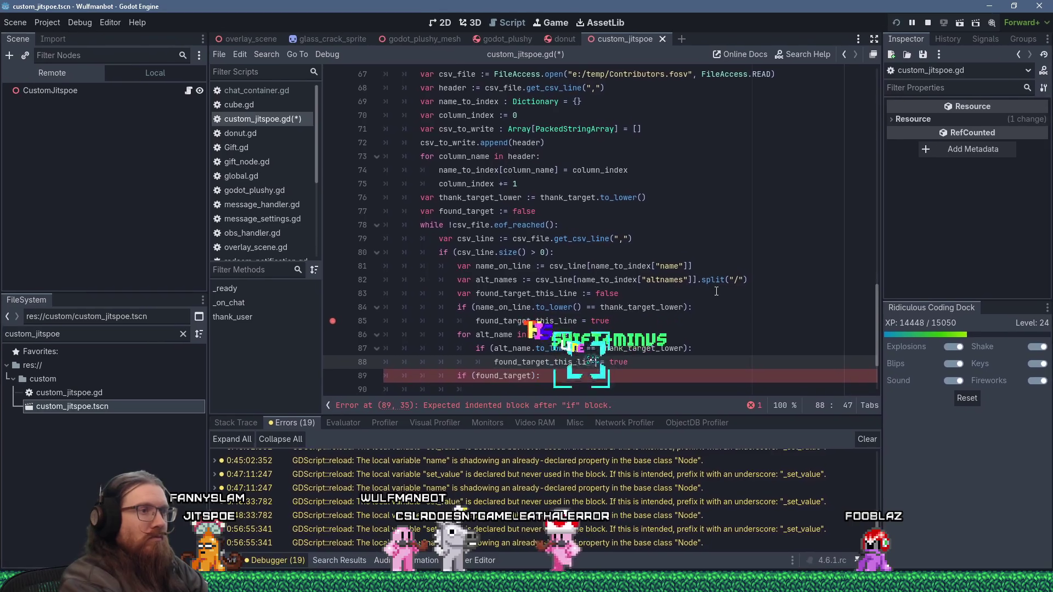
- Check if (found_target_this_line): and set found_target = true inside it
key("Down")
key("Left")
key("Left")
type("_this_")
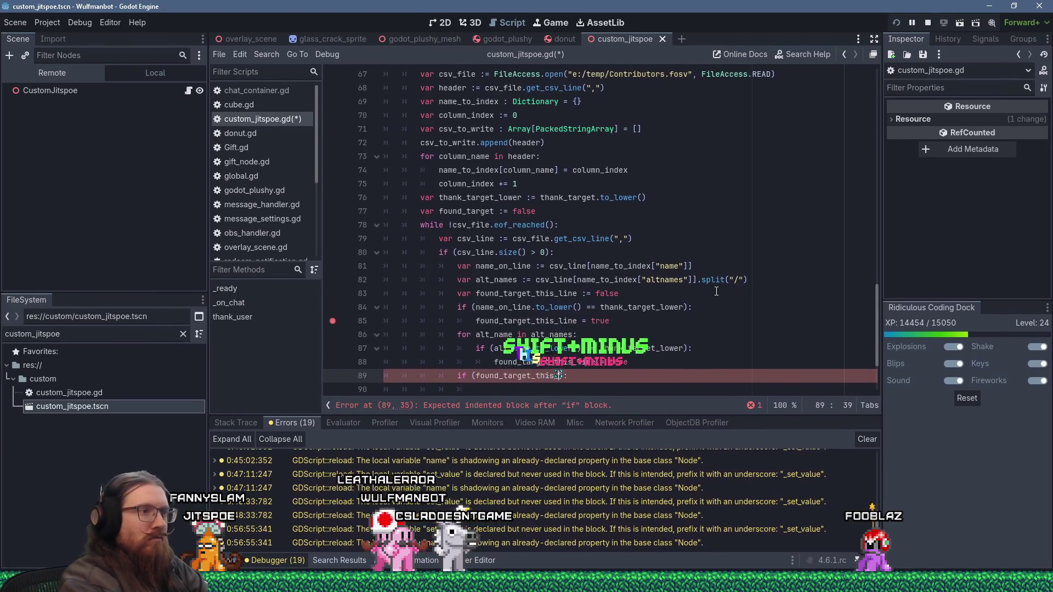
type("line")
key("End")
key("Return")
type("found_target =")
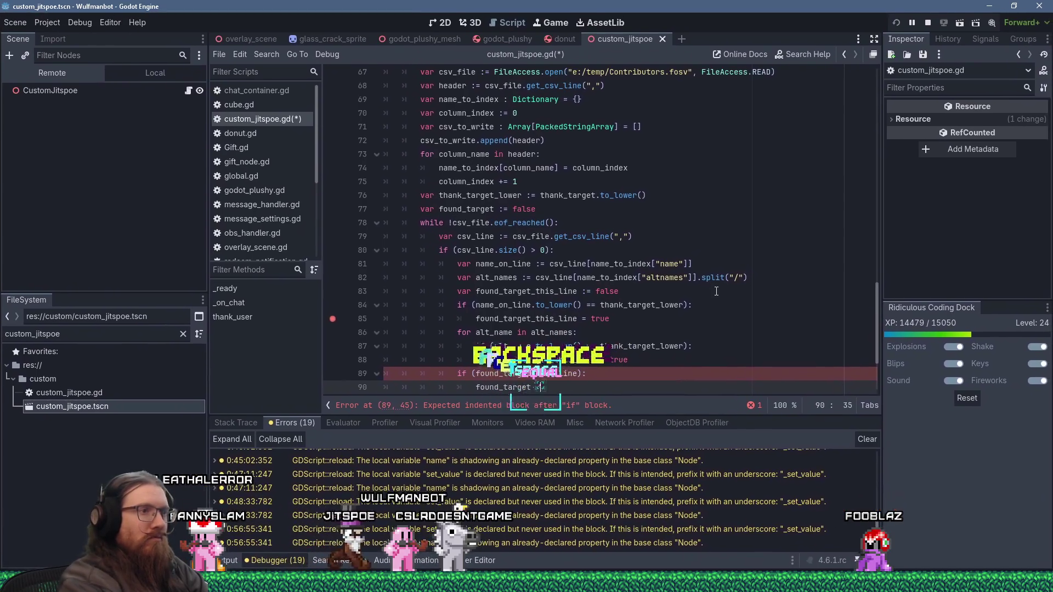
type(" true")
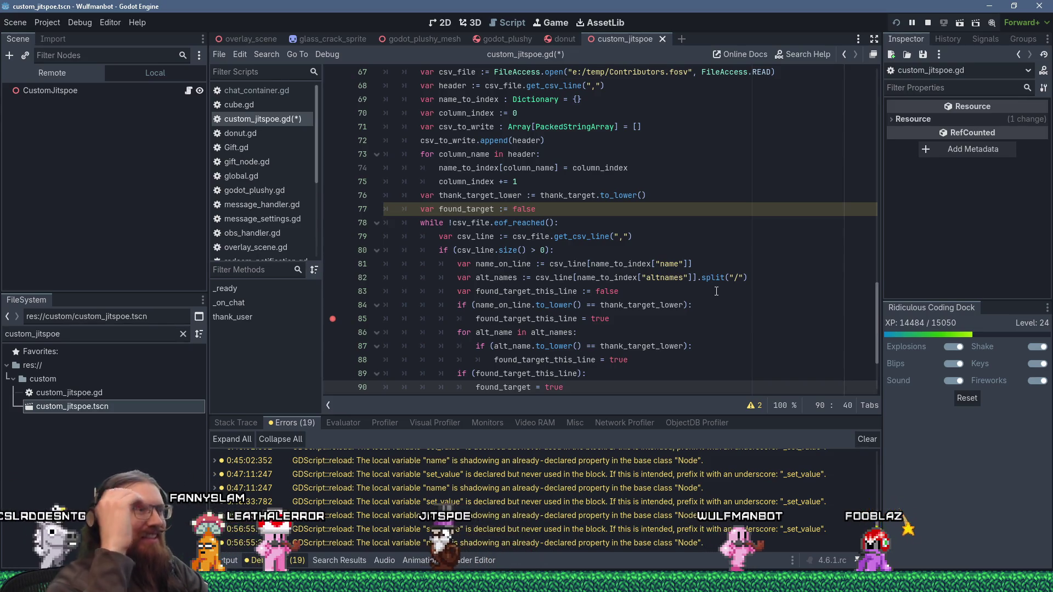
scroll(681, 287, "down", 3)
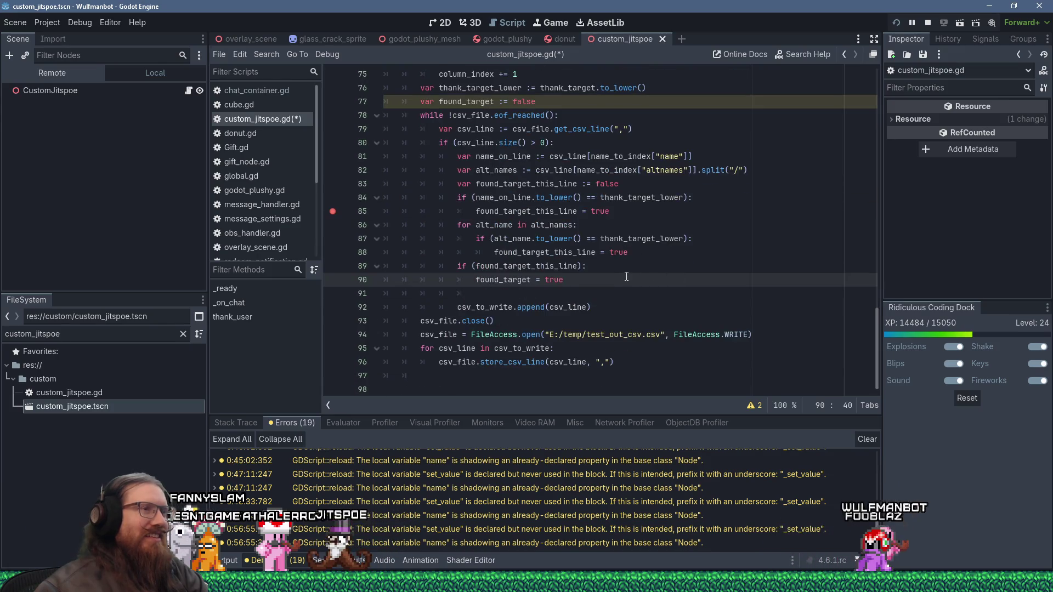
left_click(592, 290)
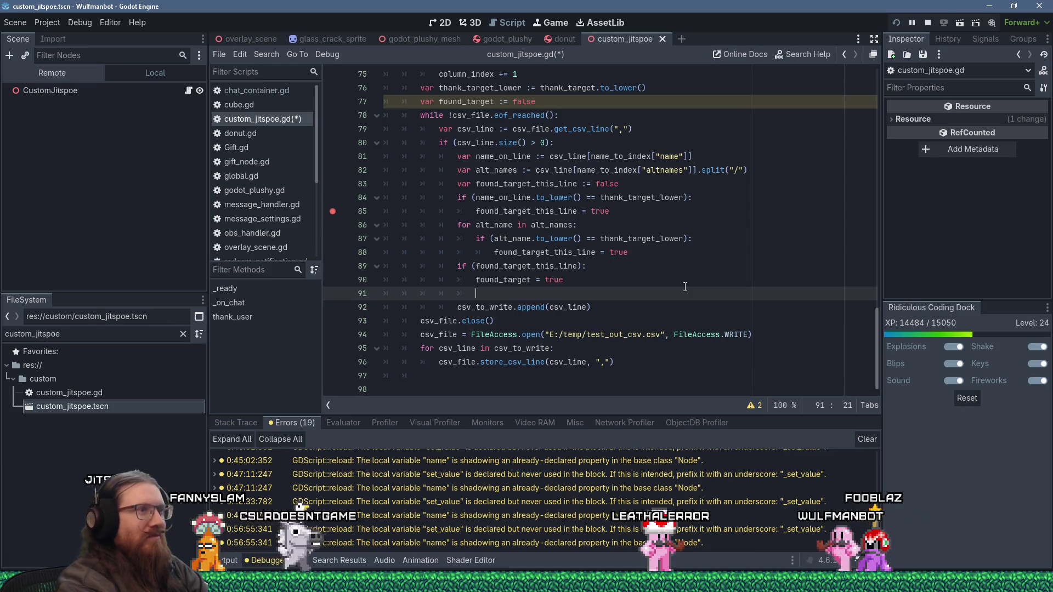
key("BackSpace")
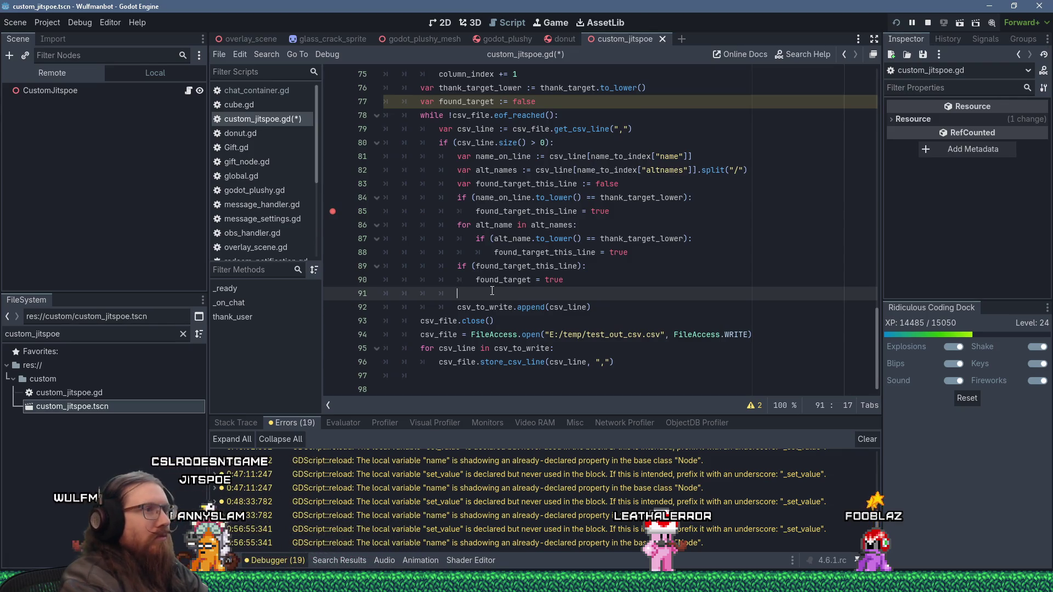
key("Tab")
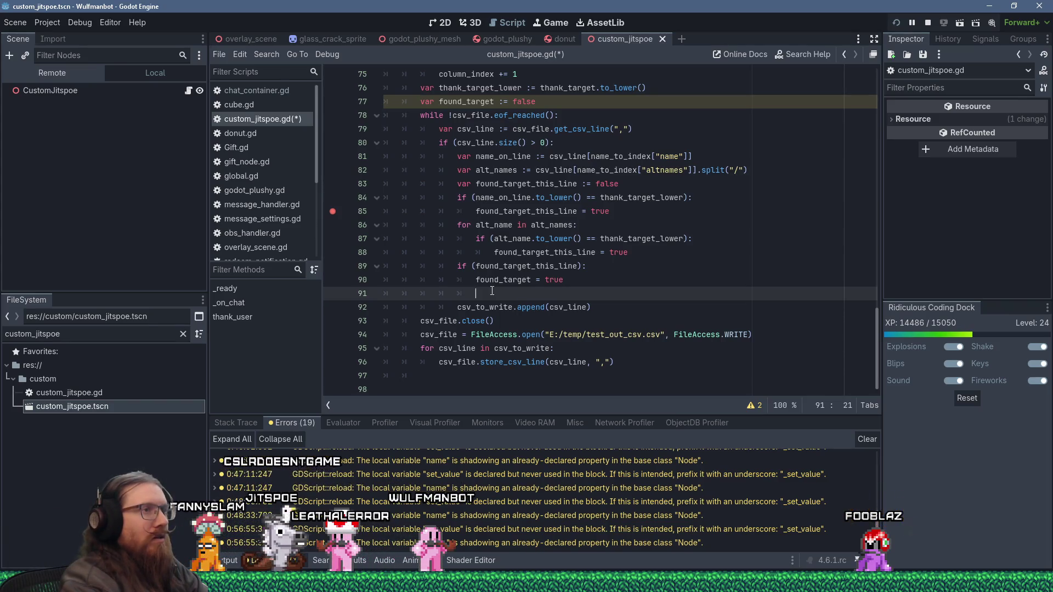
- Write var old_value : float = csv_line[name_to_index[thank_type]].to_float() on line 91
type("var old")
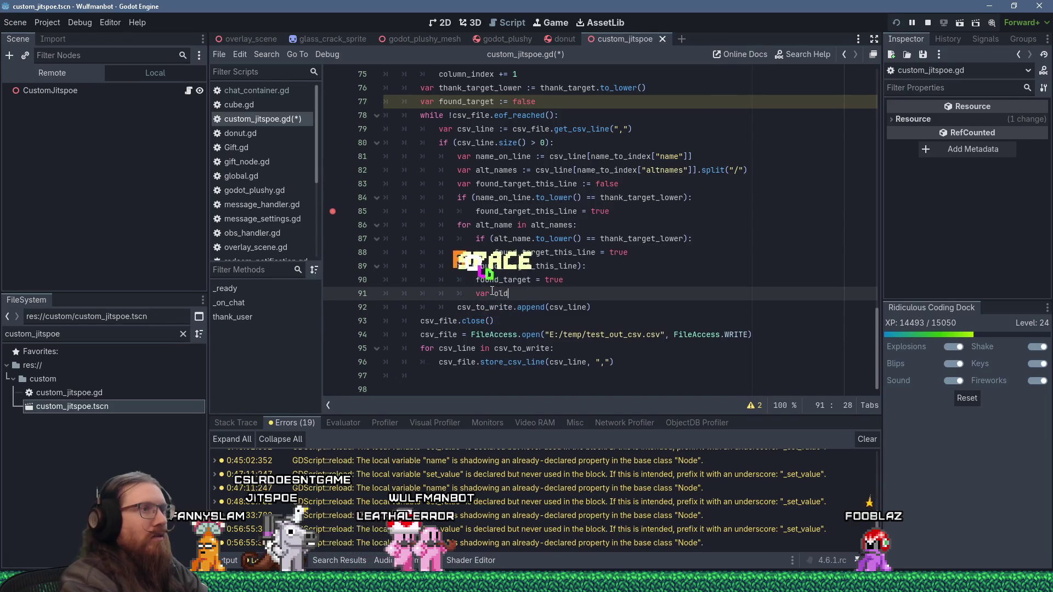
type("_value :")
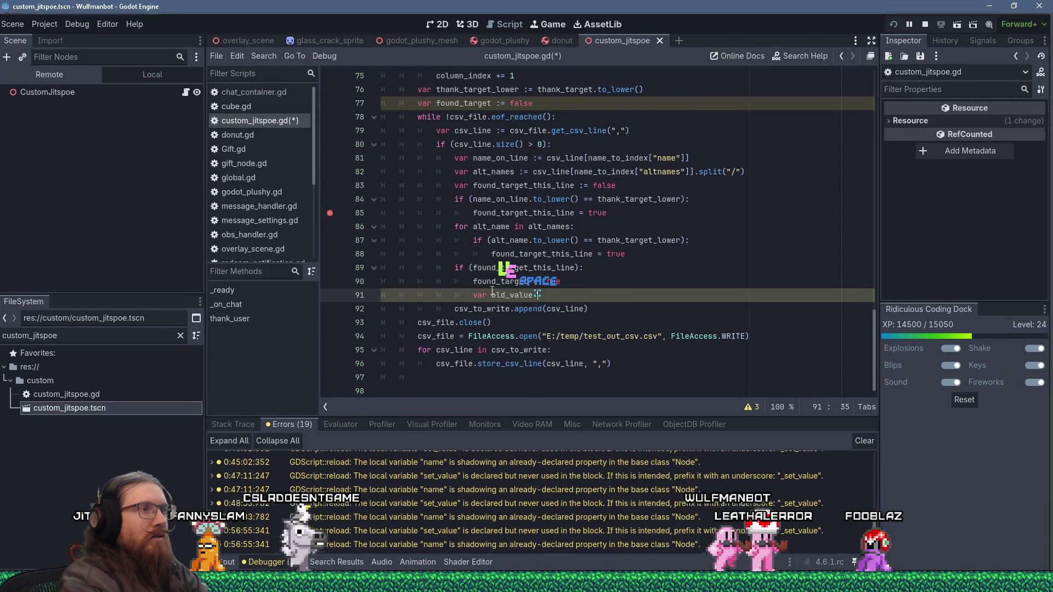
key("BackSpace")
type("=")
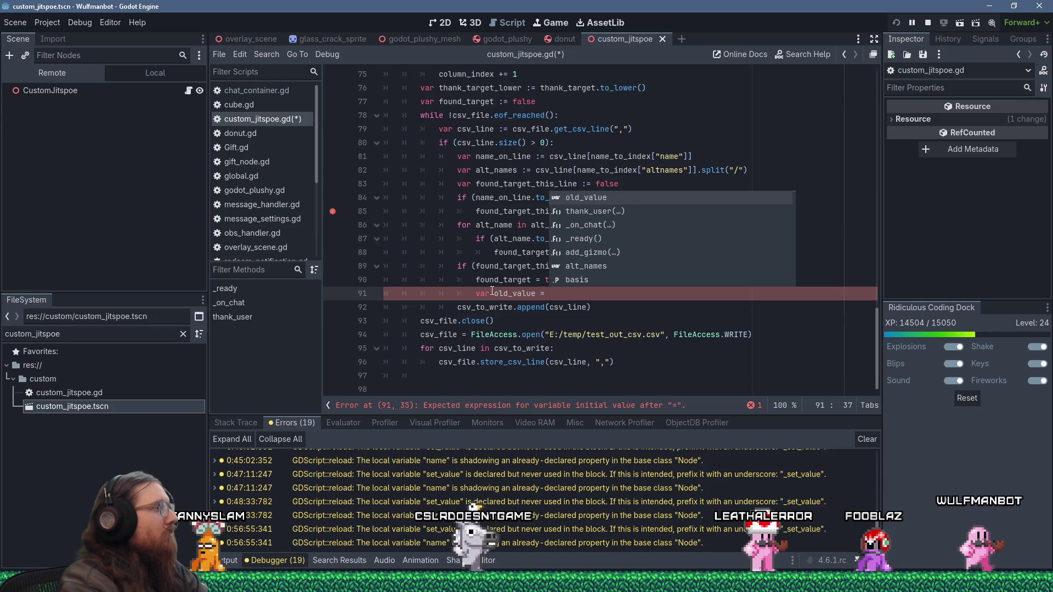
key("Escape")
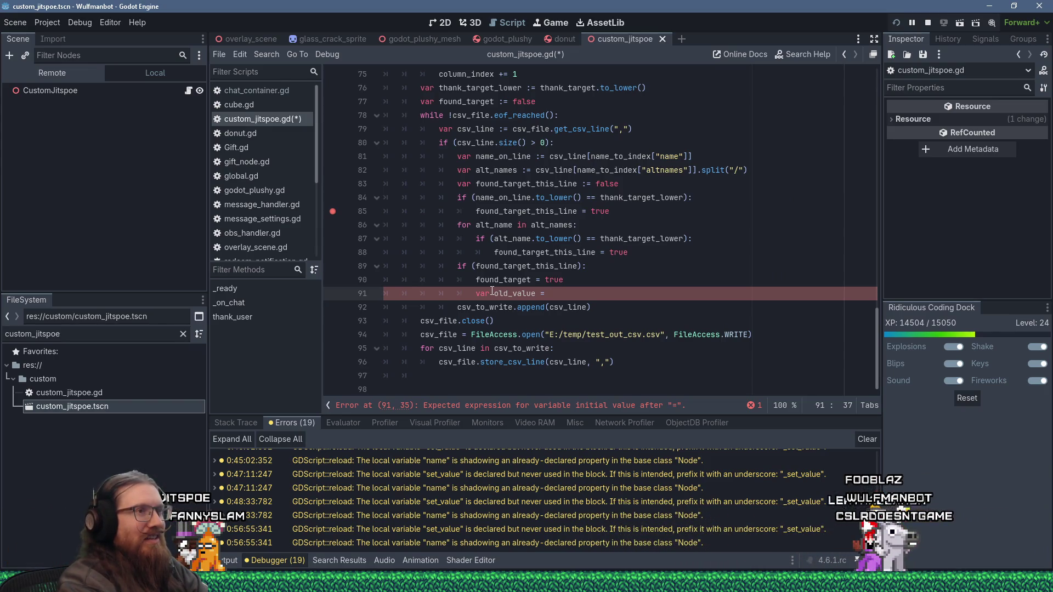
key("BackSpace")
key("BackSpace")
type(": float")
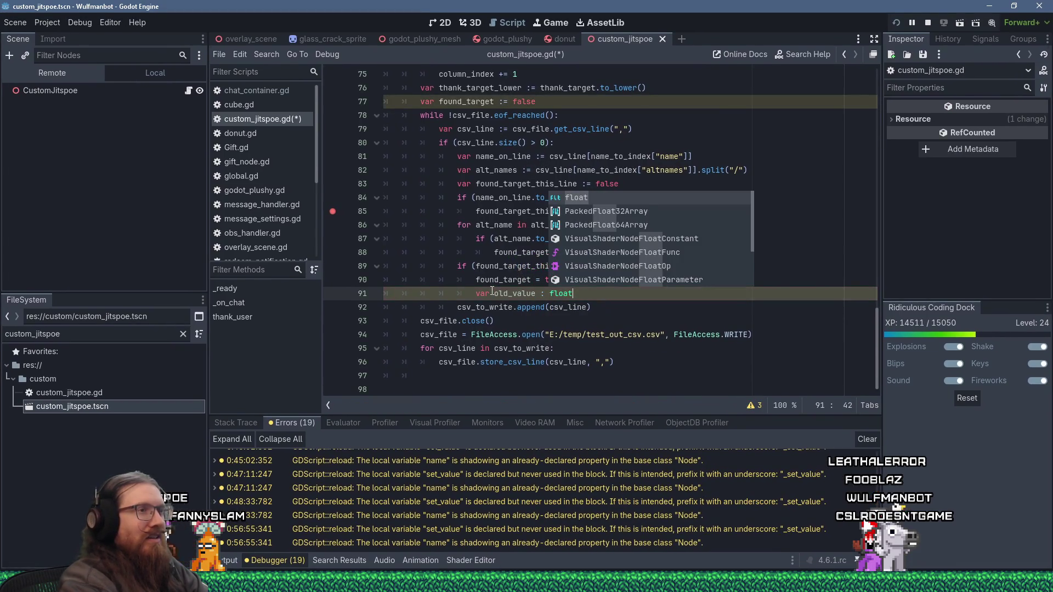
type(" =")
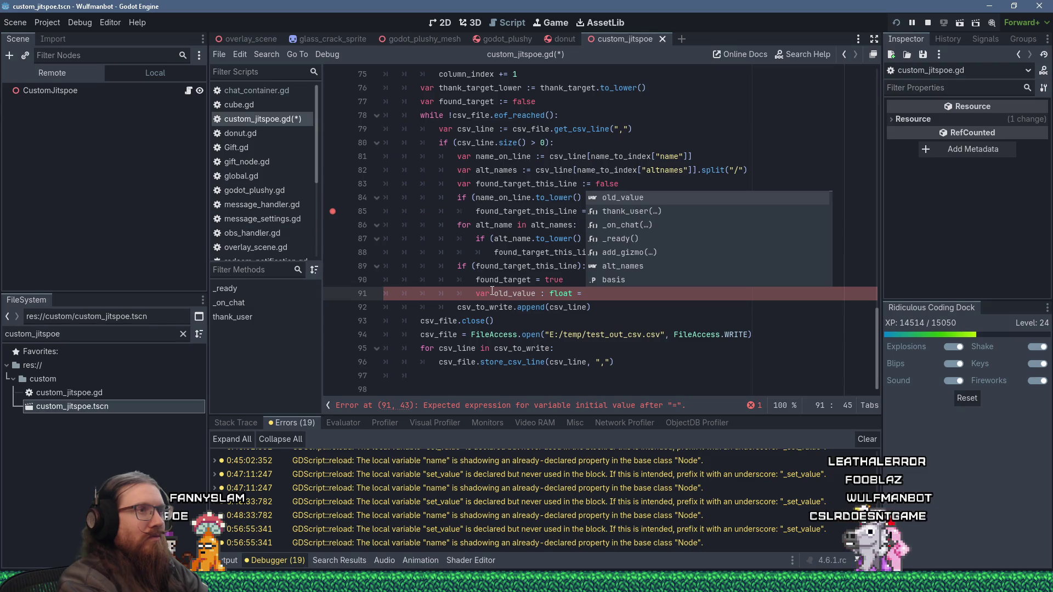
type("cs")
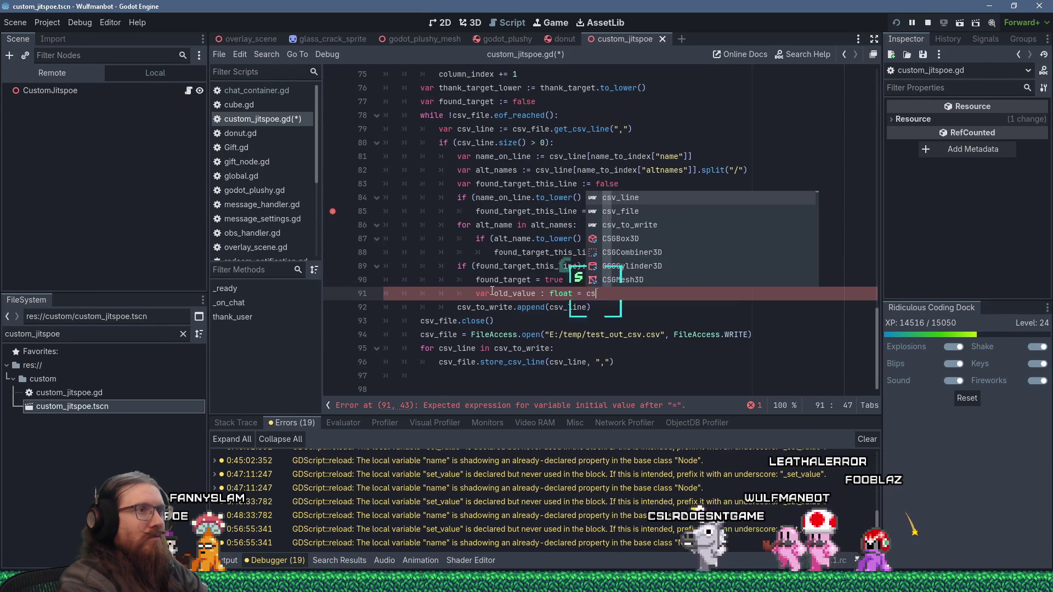
type("v_line[")
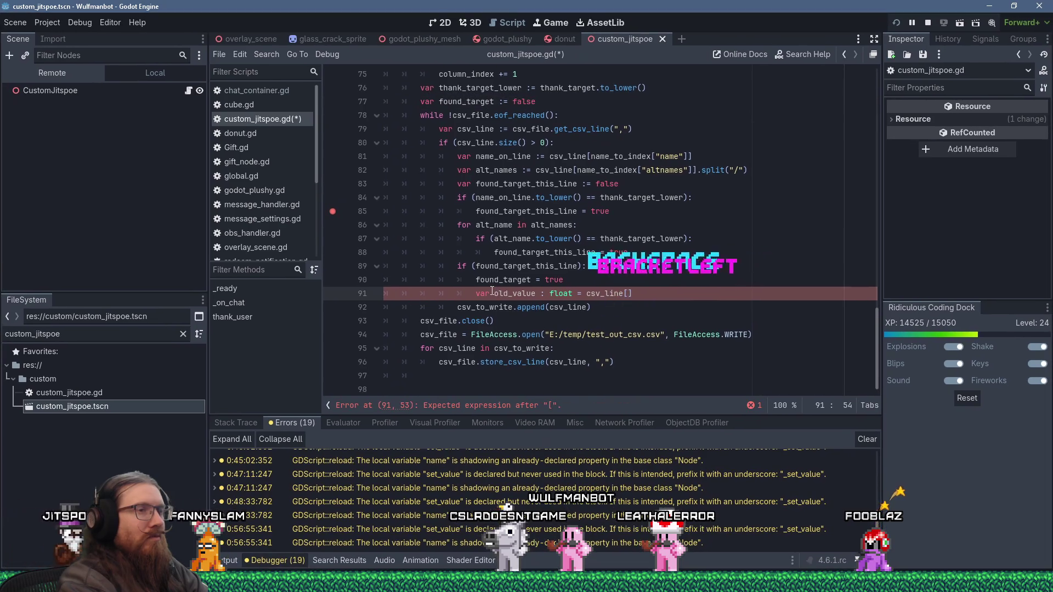
type("name_to_index")
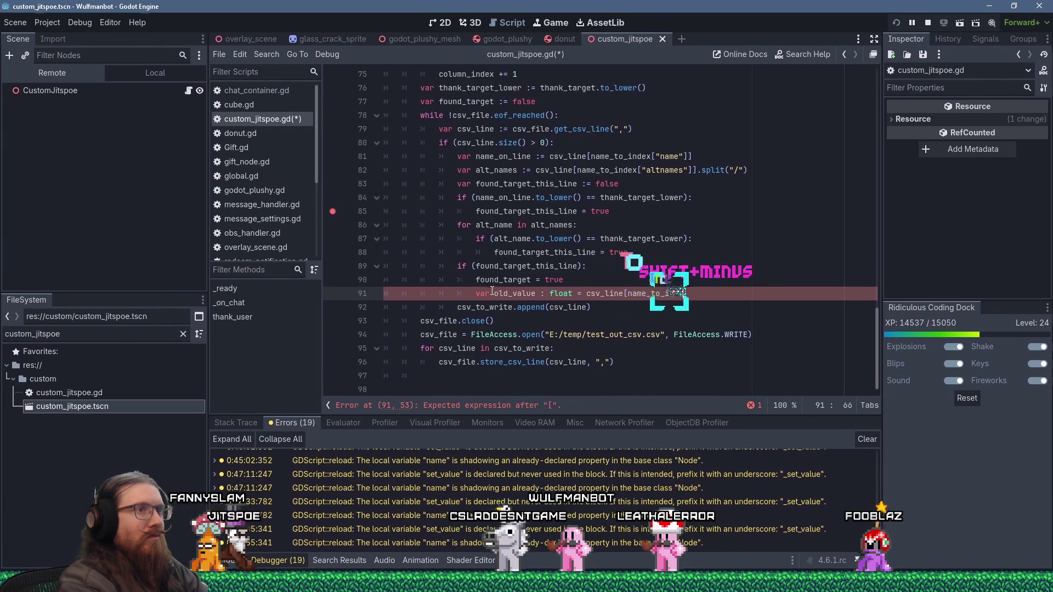
type("[")
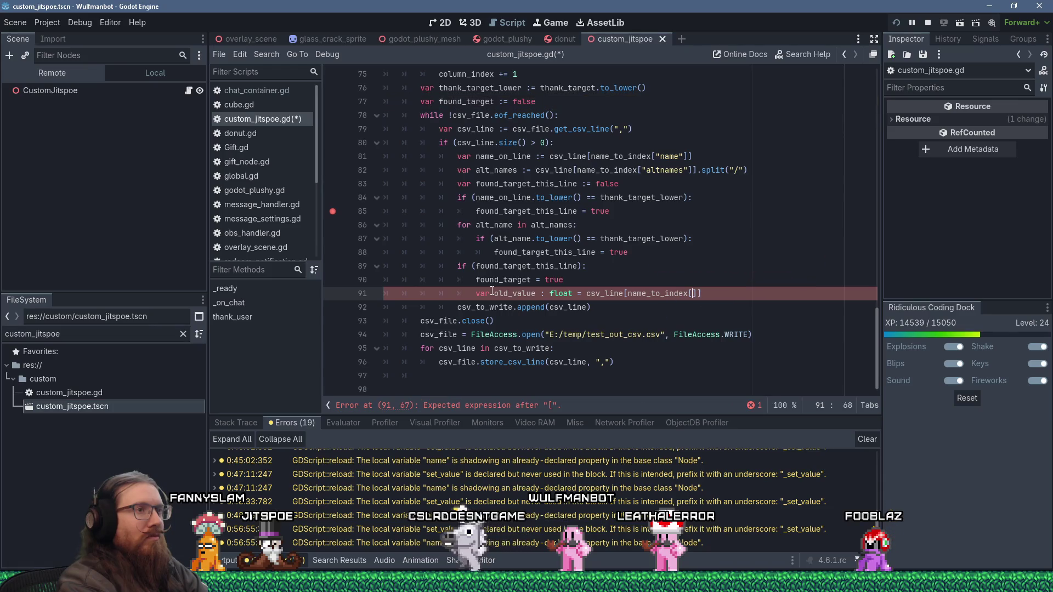
type("\"")
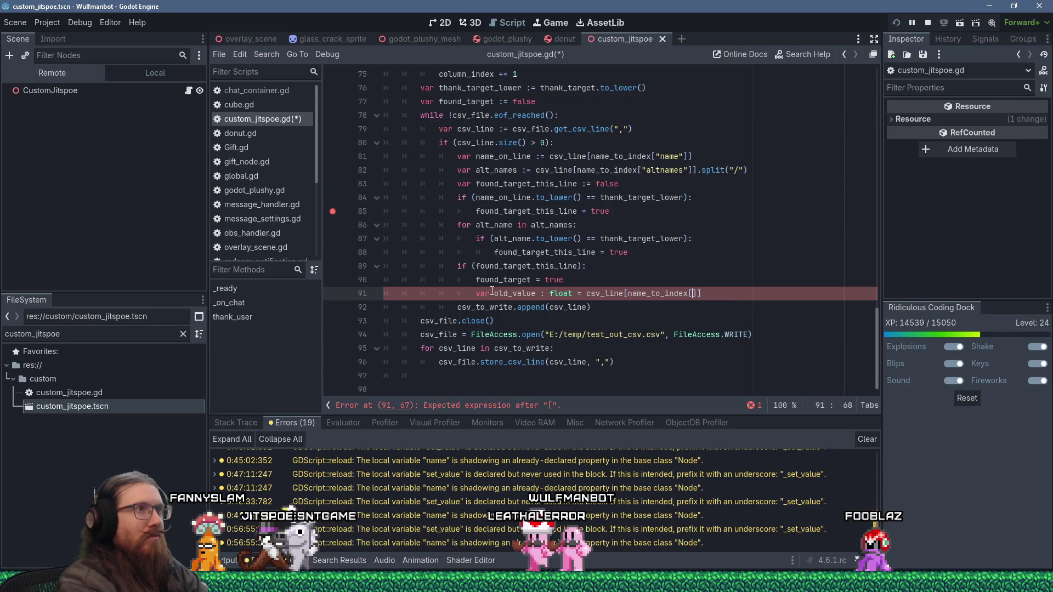
key("BackSpace")
type("thank_t")
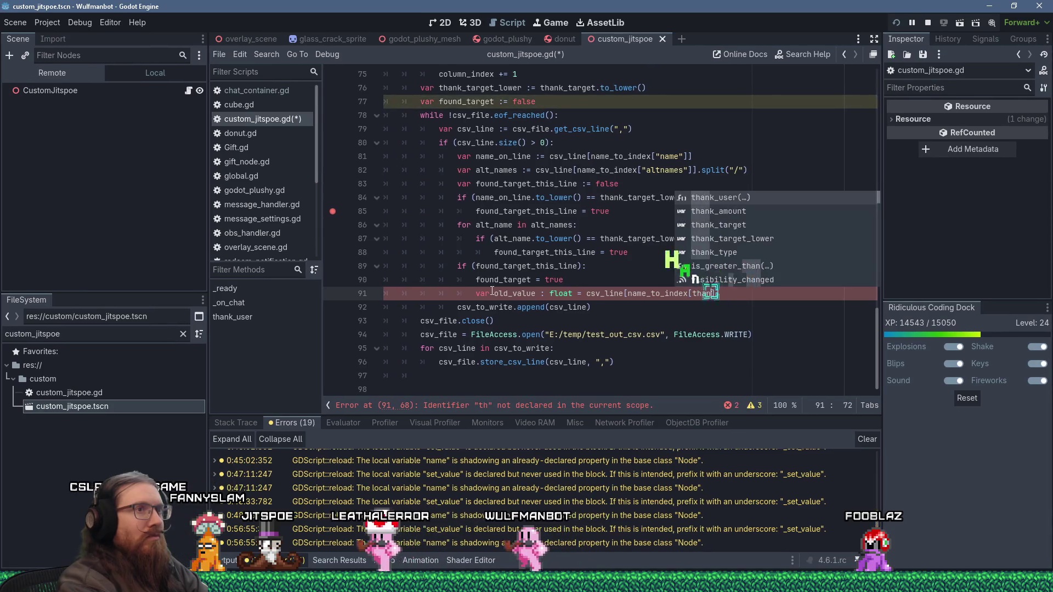
type("ype")
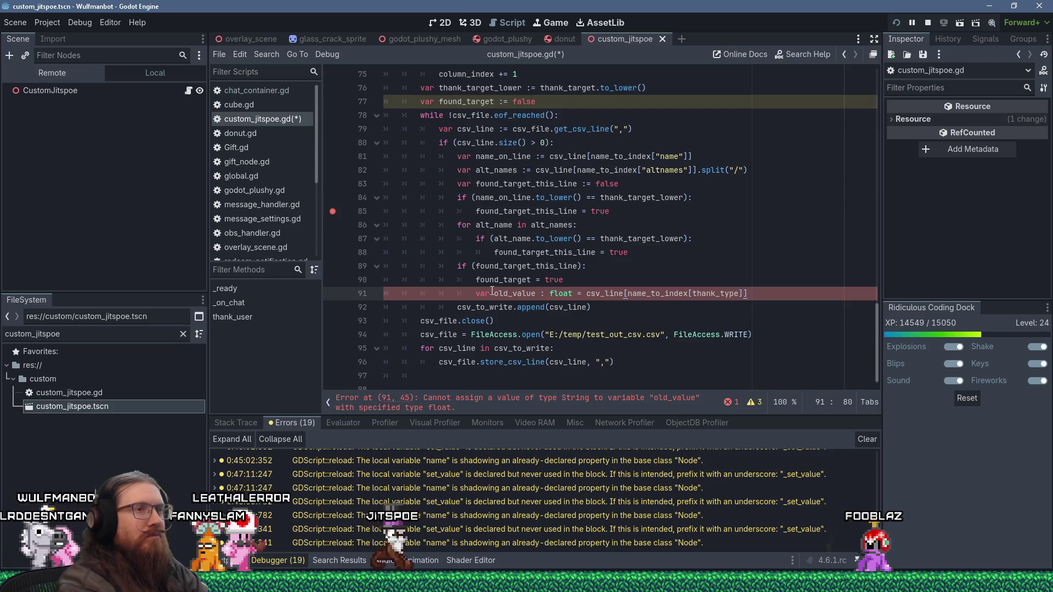
type(".to_float()")
- Add var new_value := old_value + thank_amount below the old_value line
key("Return")
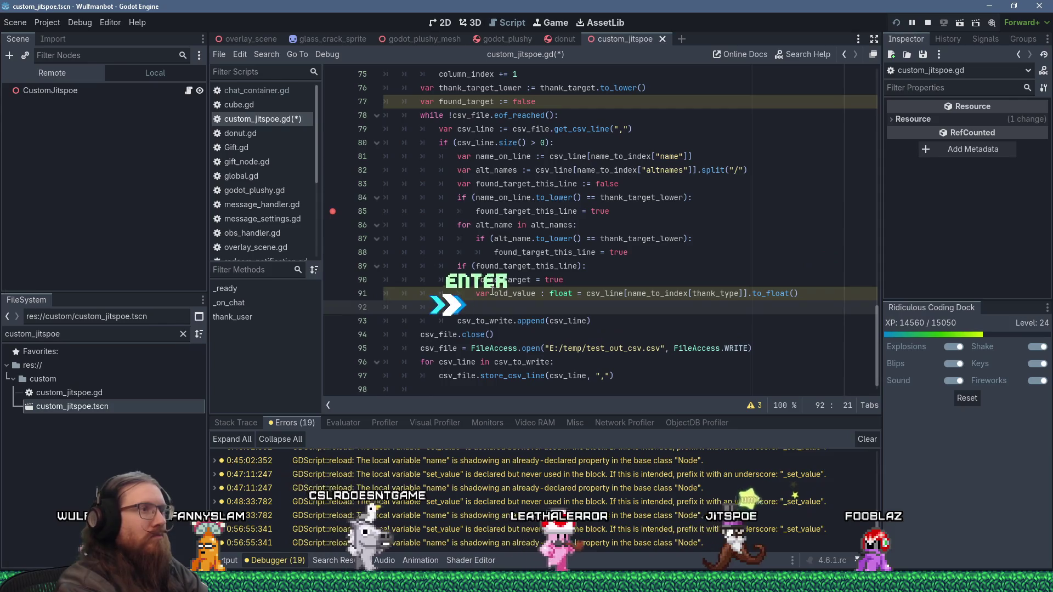
type("var ")
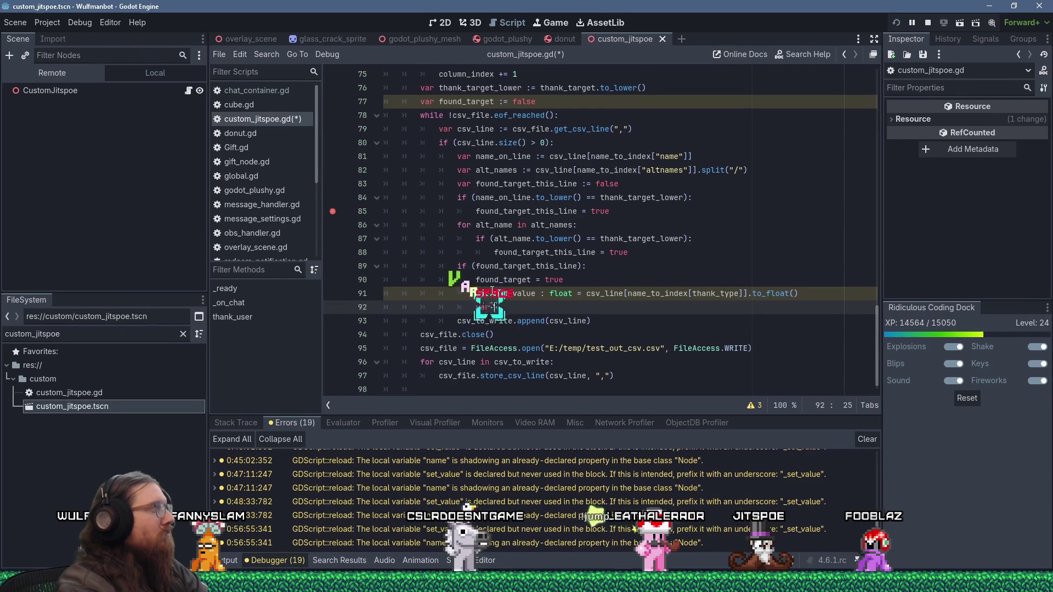
type("se_")
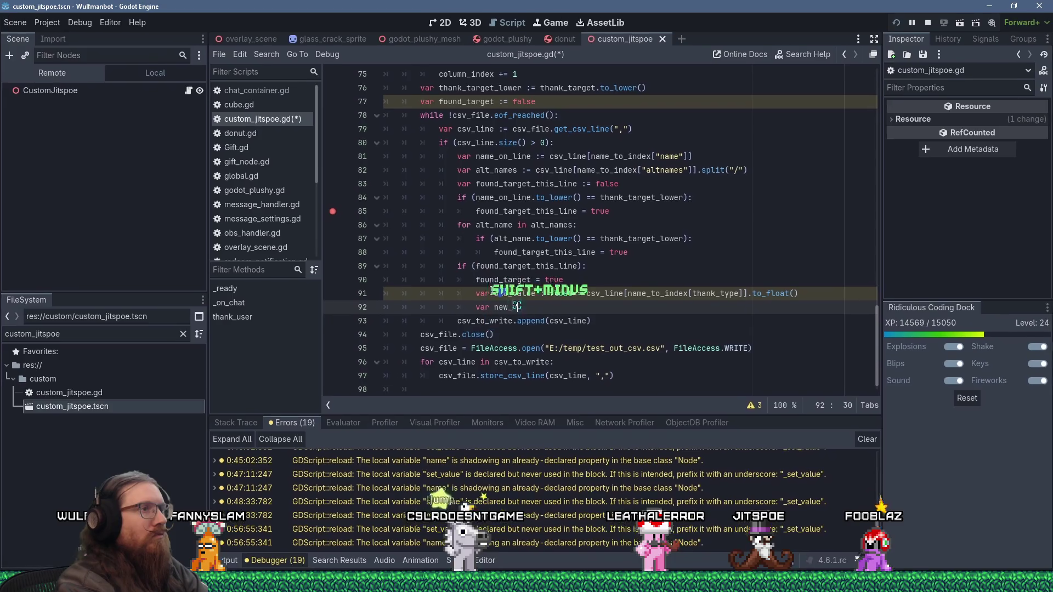
type("v= old_value")
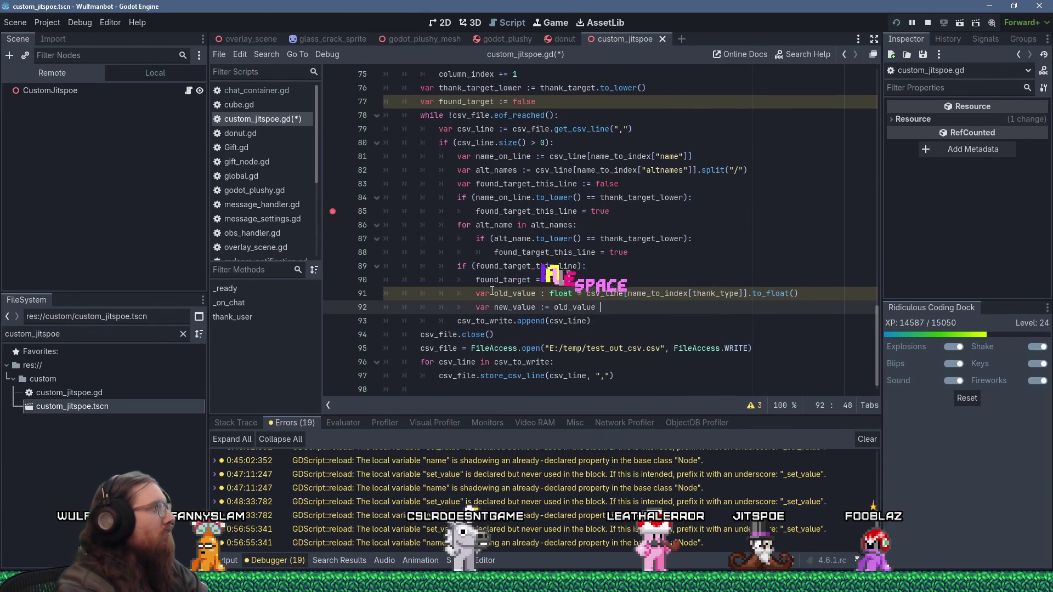
type(" + thank")
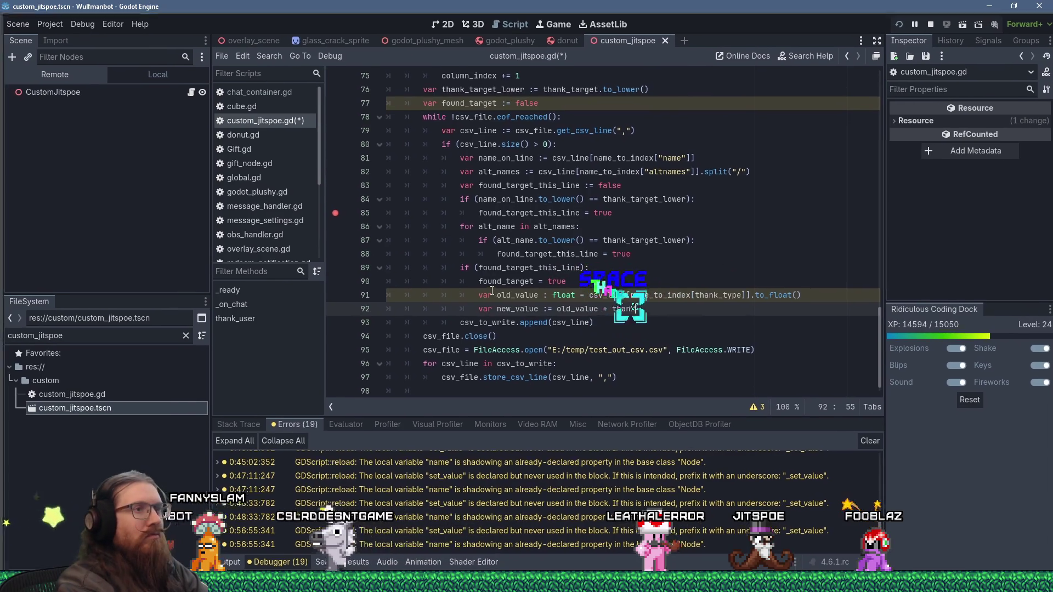
type("_amount")
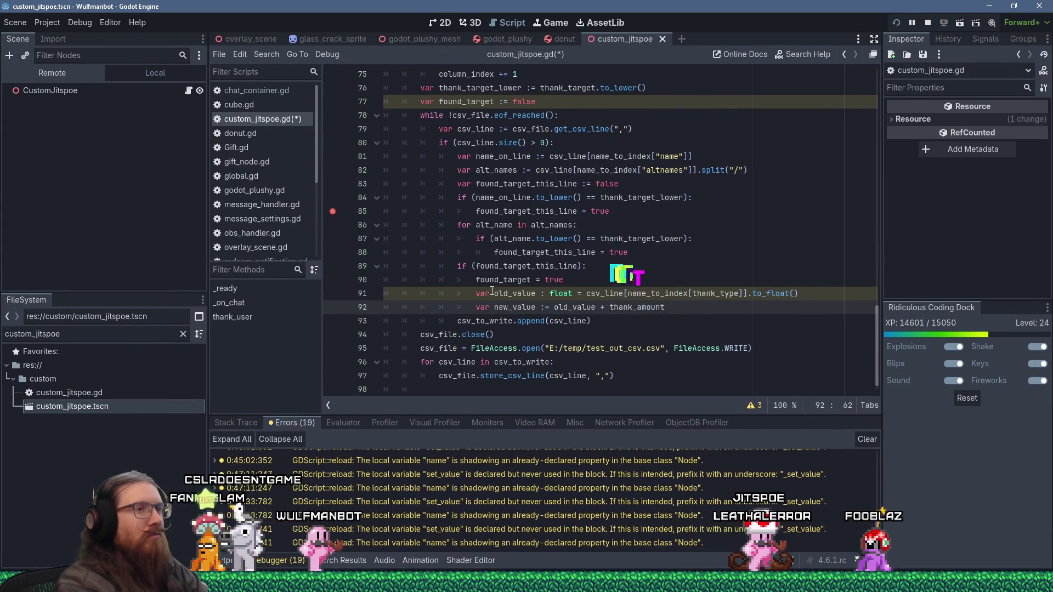
key("Return")
key("Return")
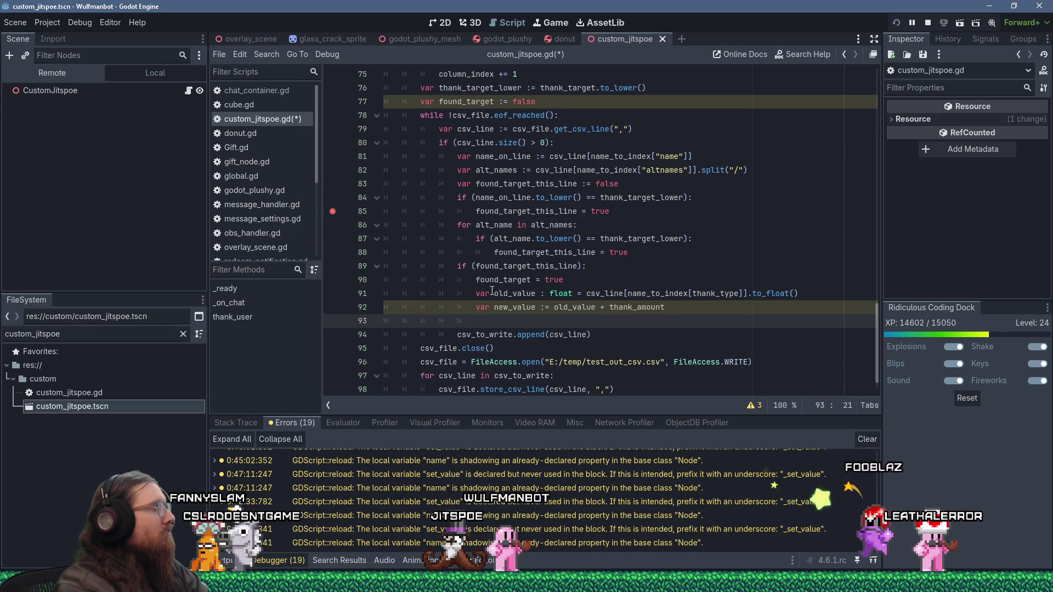
type("if (")
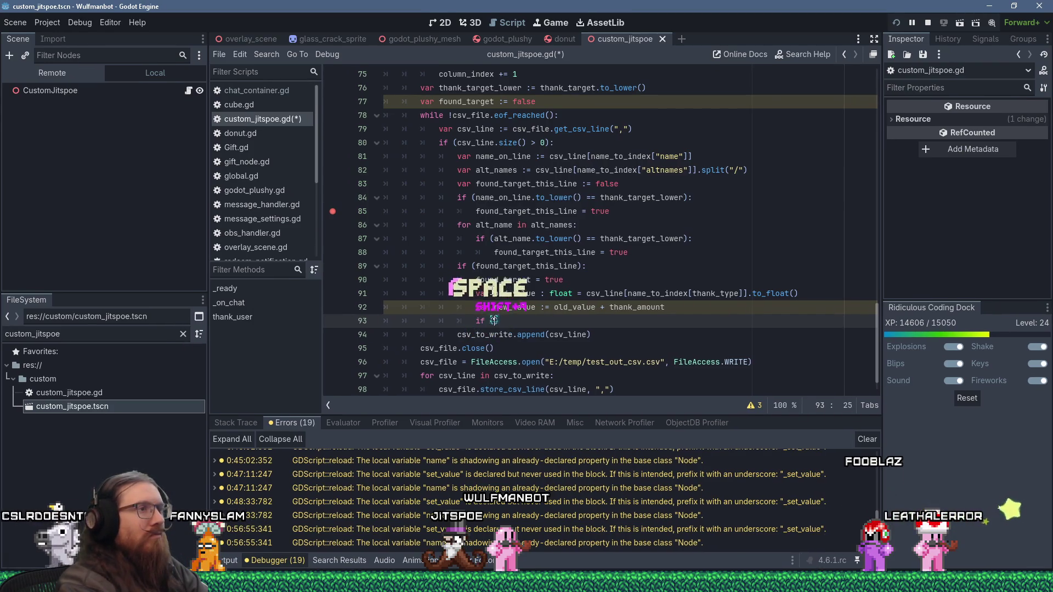
- Add if (set_value): with new_value = thank_amount in its block
type("set_value)")
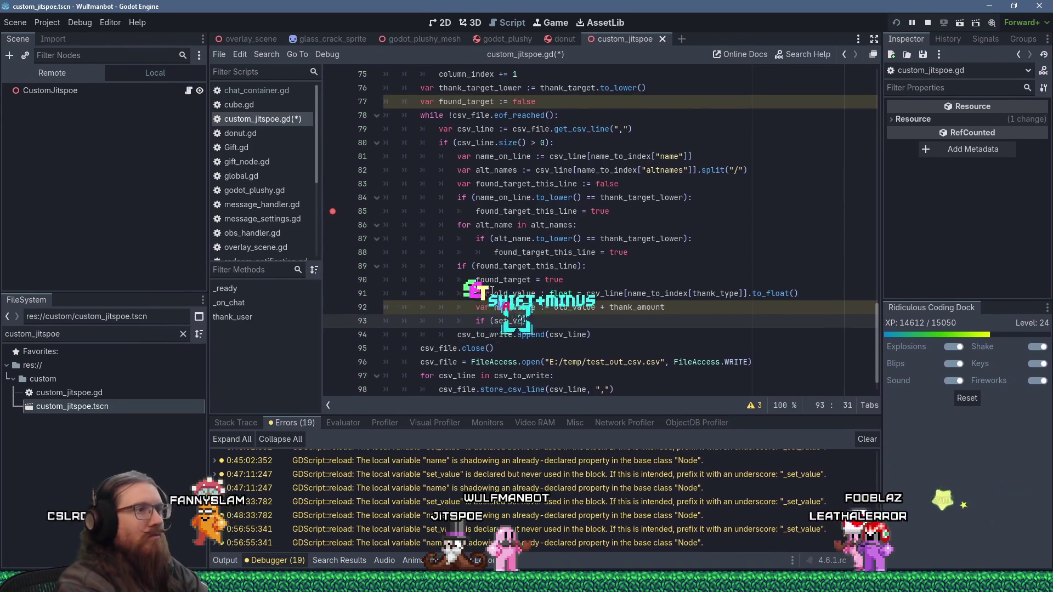
type(":")
key("Return")
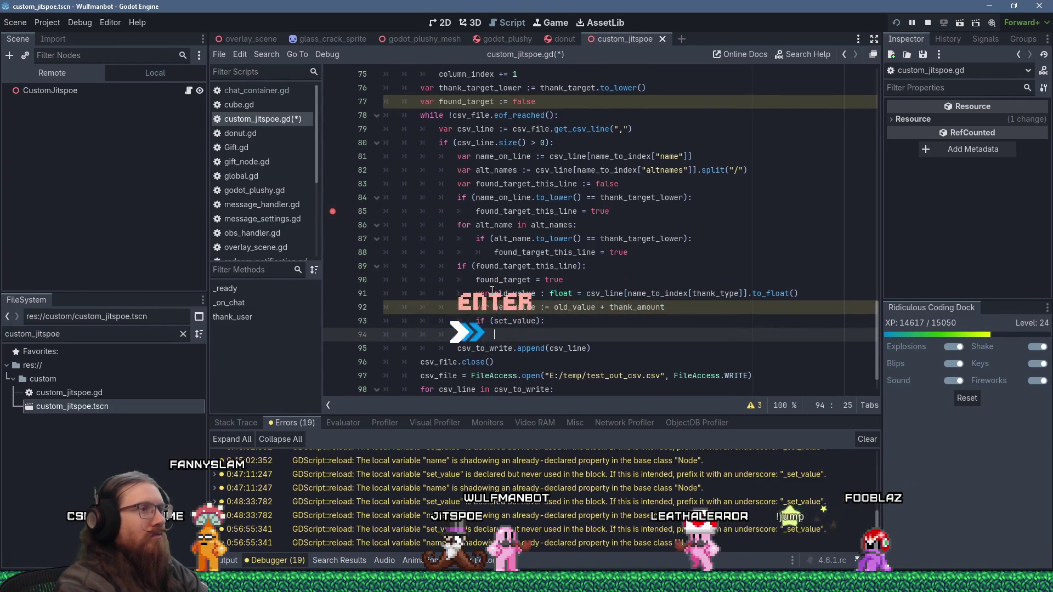
type("new_value = thank")
key("Down")
key("Return")
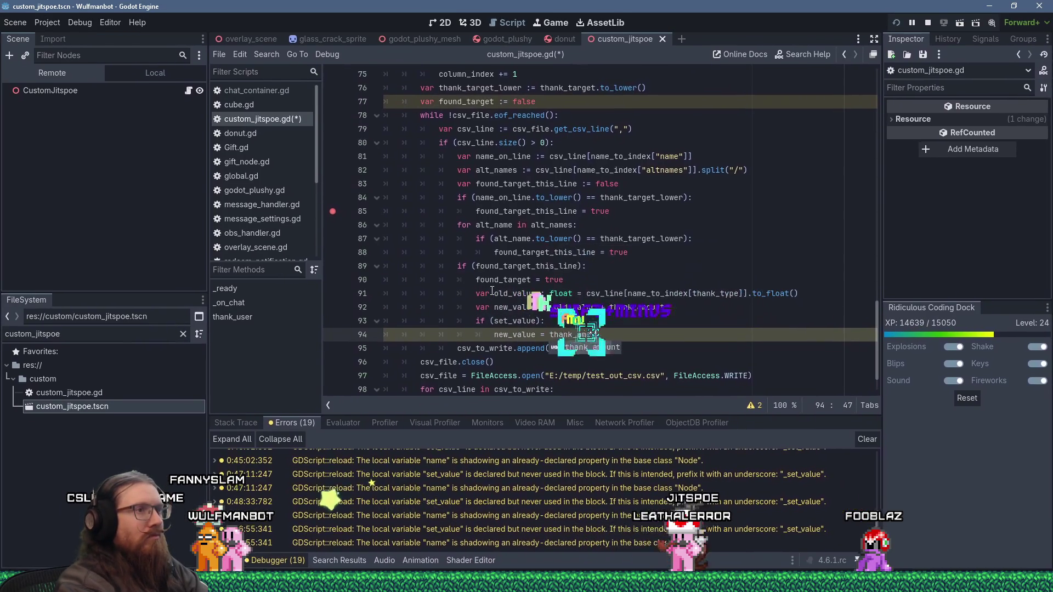
key("Return")
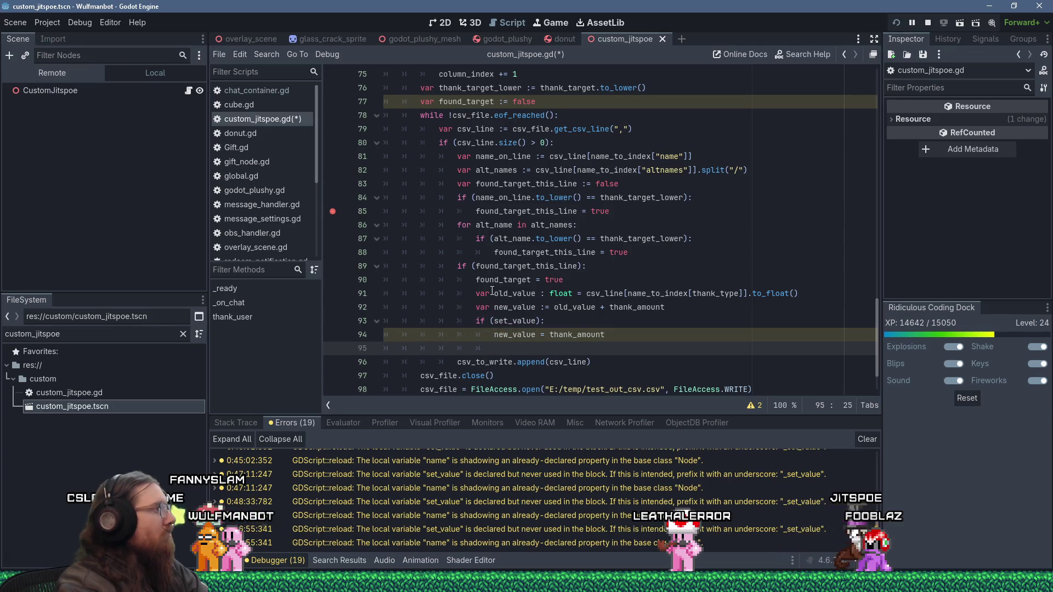
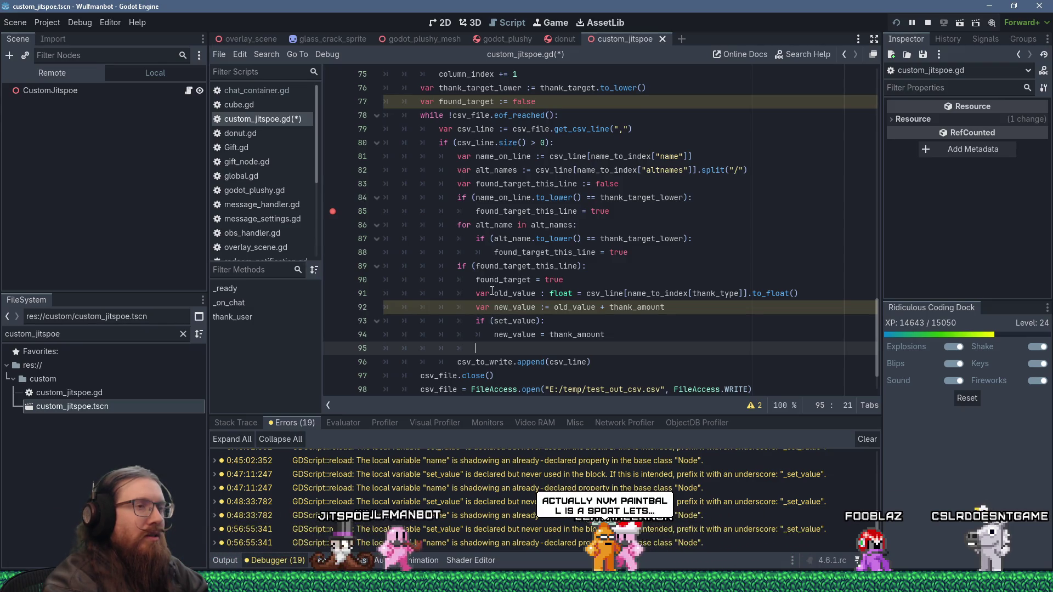
- Move the name column lookup into a new name_index variable above the loop and use it on line 81
type("csv")
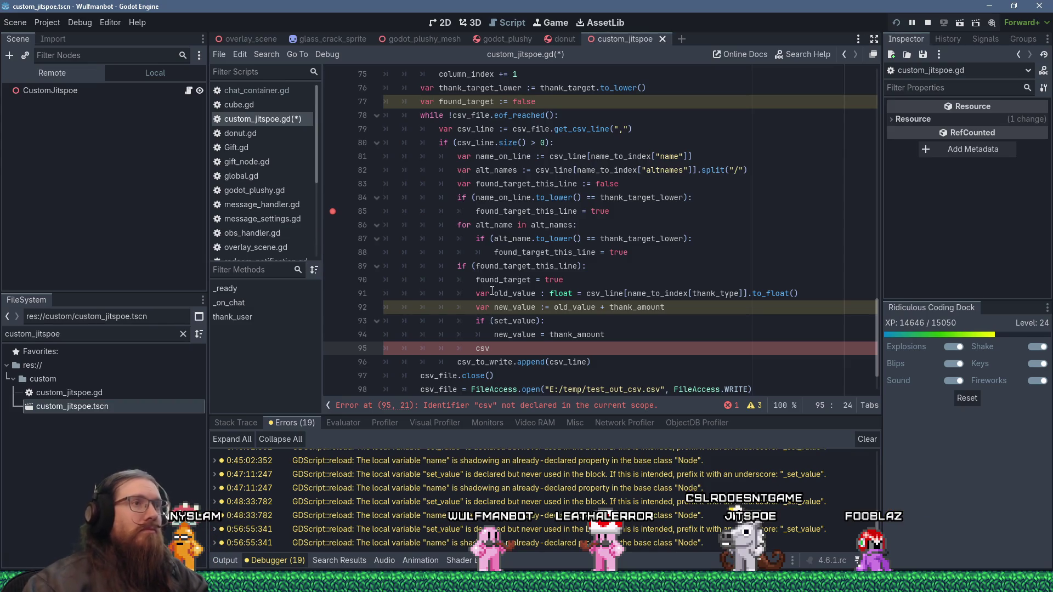
scroll(587, 179, "up", 1)
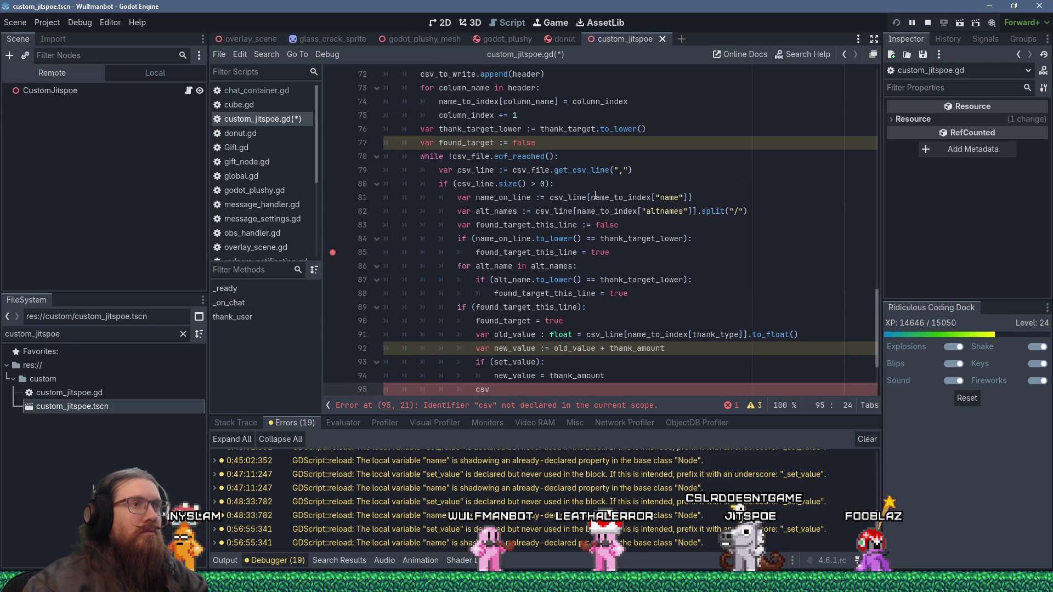
left_click(592, 196)
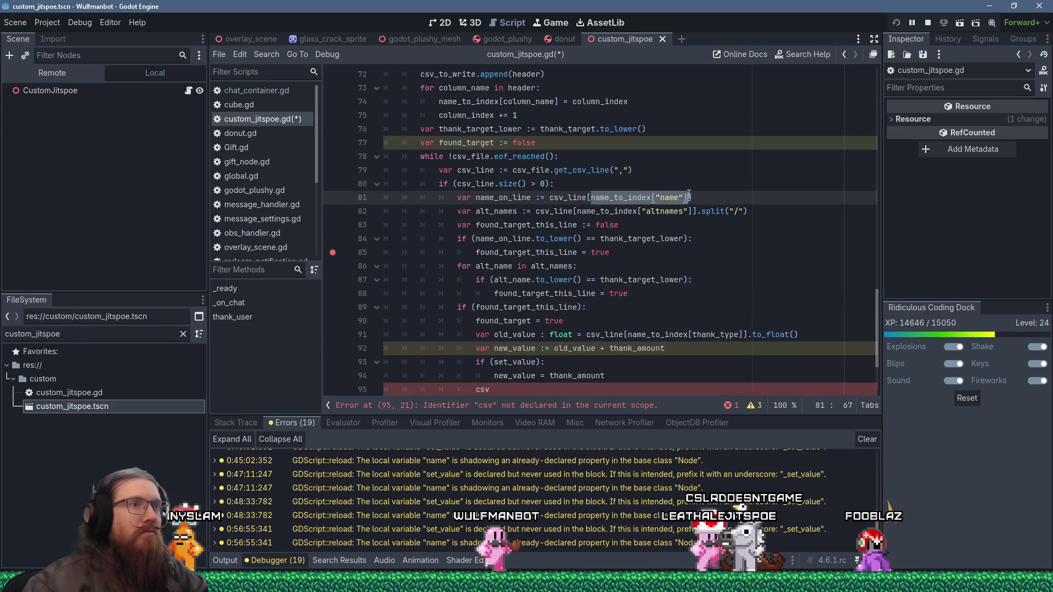
key("shift+Delete")
type("[name_")
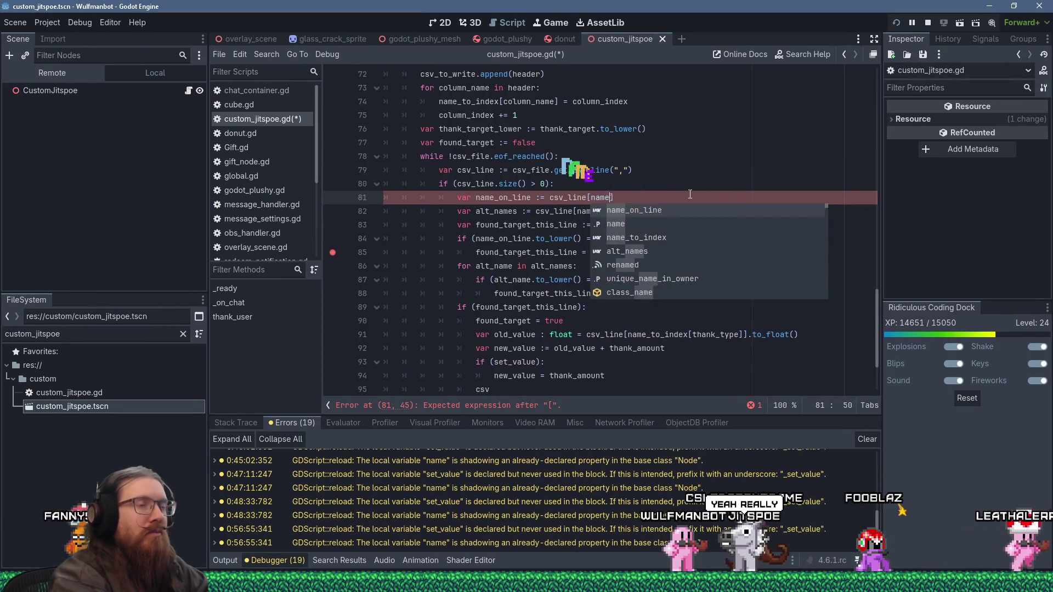
type("index")
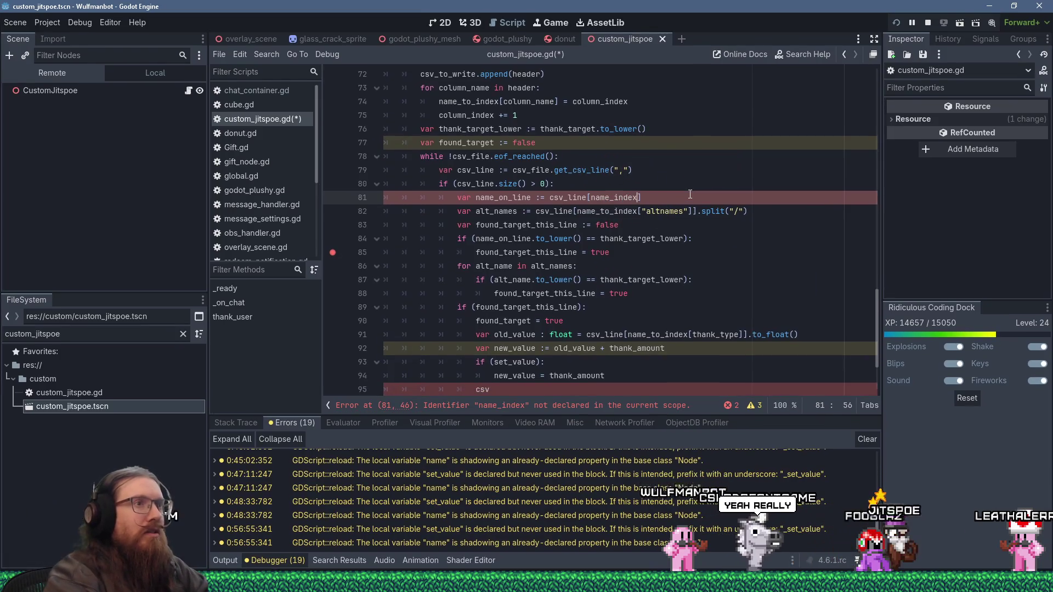
key("Up")
key("Up")
key("Up")
key("Up")
key("Return")
type("var name_index ")
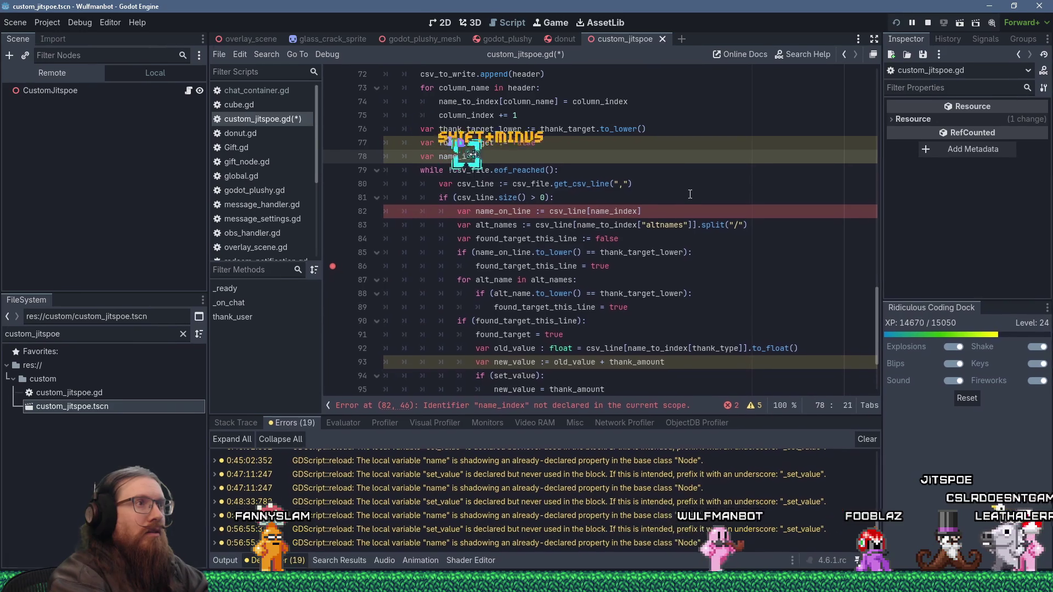
type(":=")
type("name_to_index[\"name\"]")
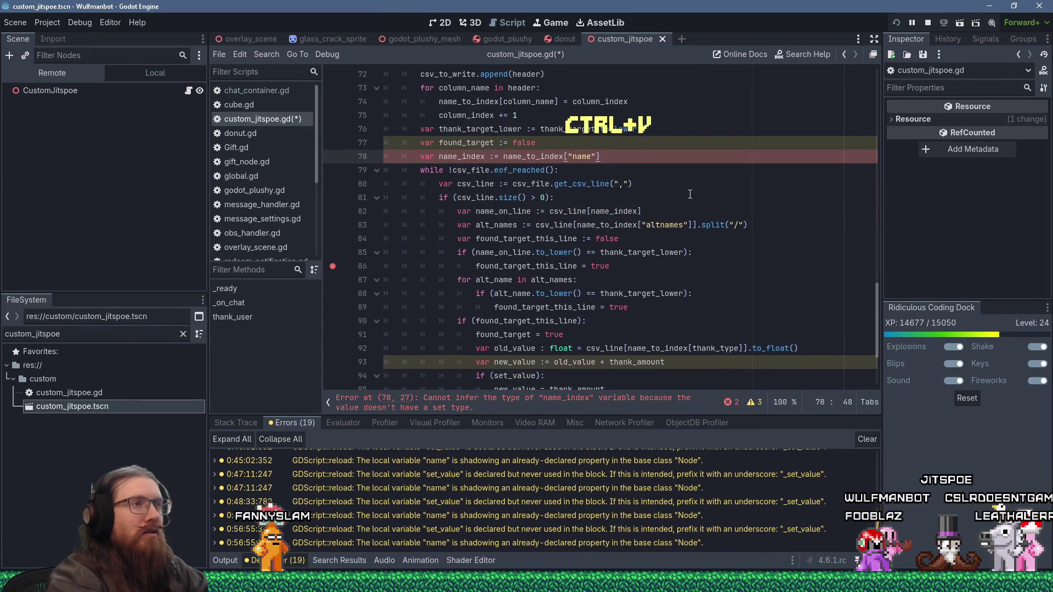
- Add alt_name_index for the altnames column lookup and use it for alt_names inside the loop
key("Return")
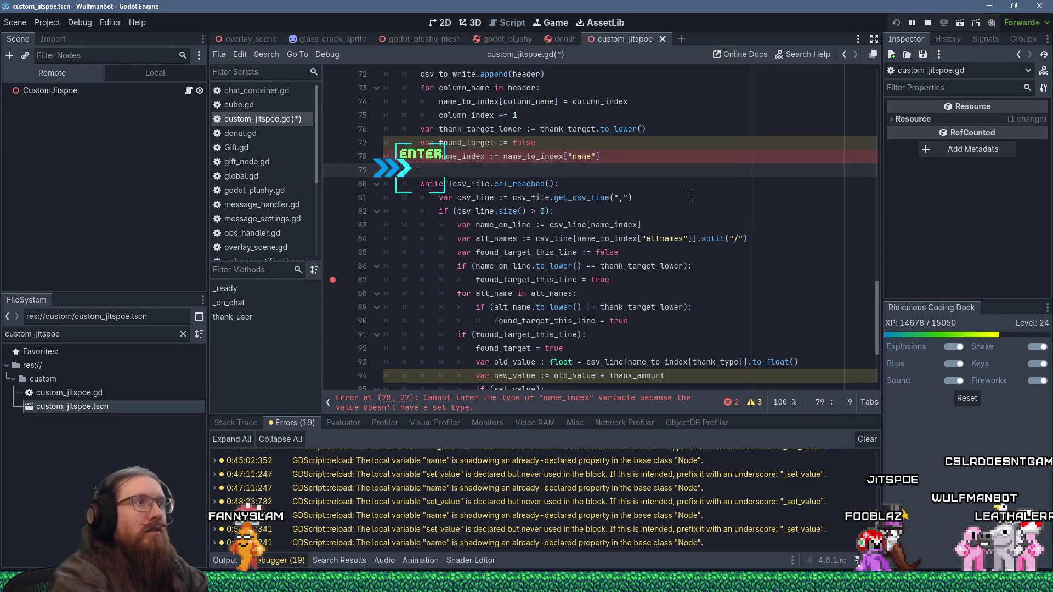
type("var alt_name_index :")
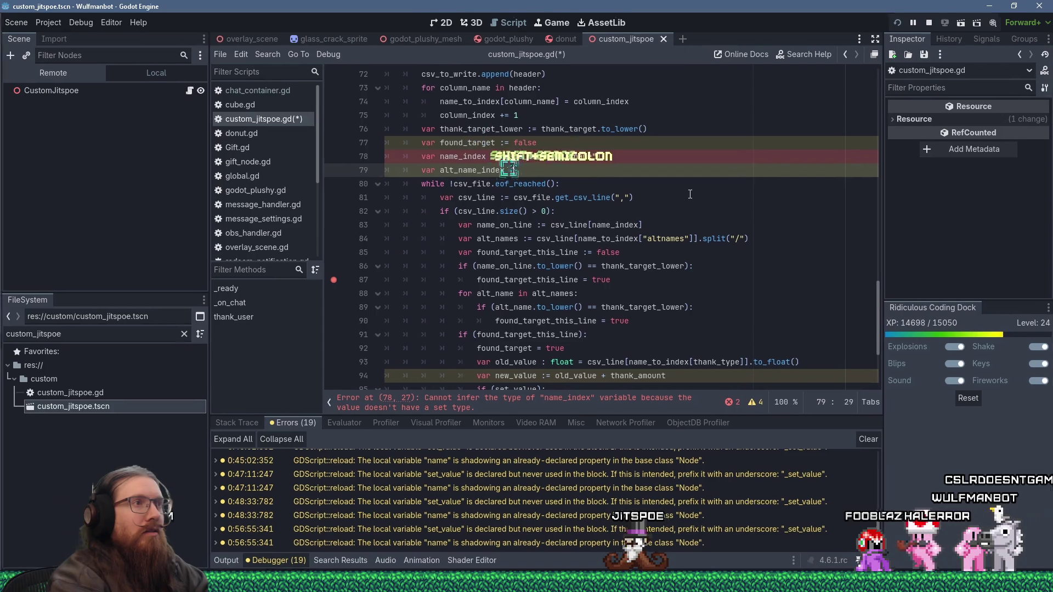
type("=")
left_click(628, 120)
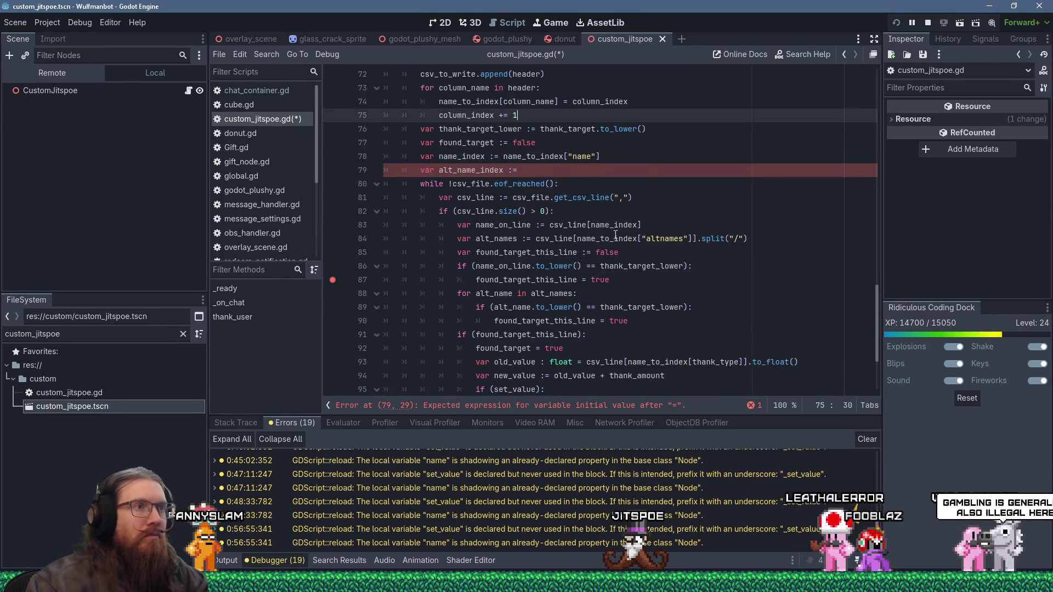
left_click(580, 240)
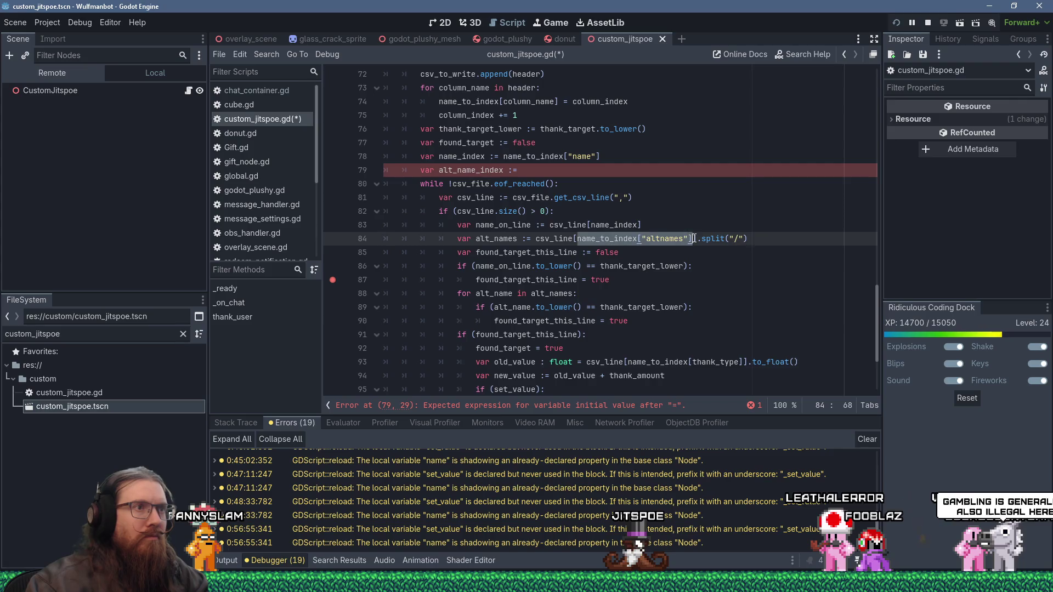
key("shift+Delete")
type("alt_names")
type("index")
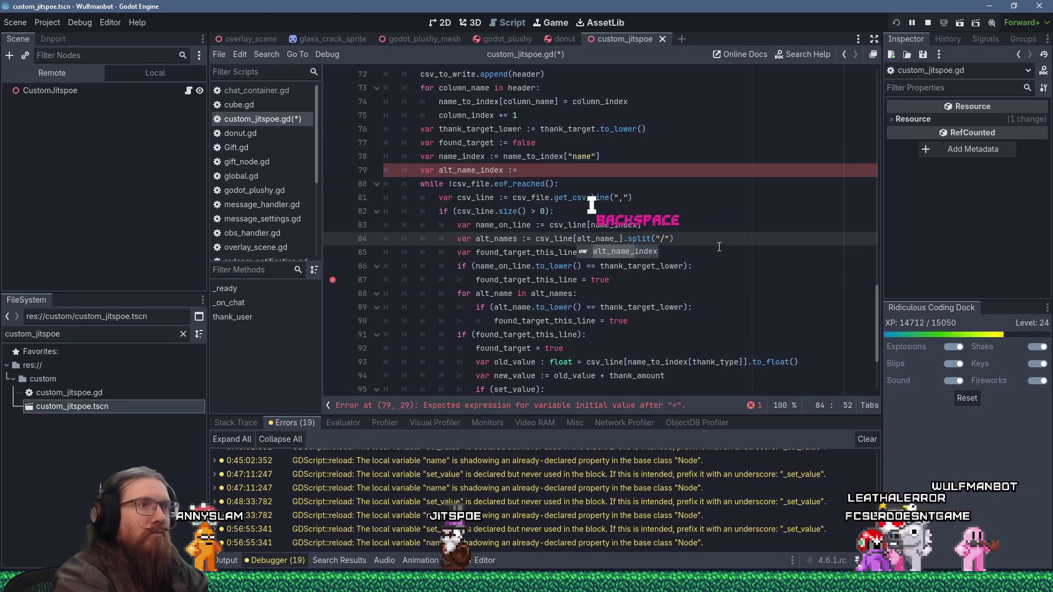
key("Up")
key("Up")
key("Up")
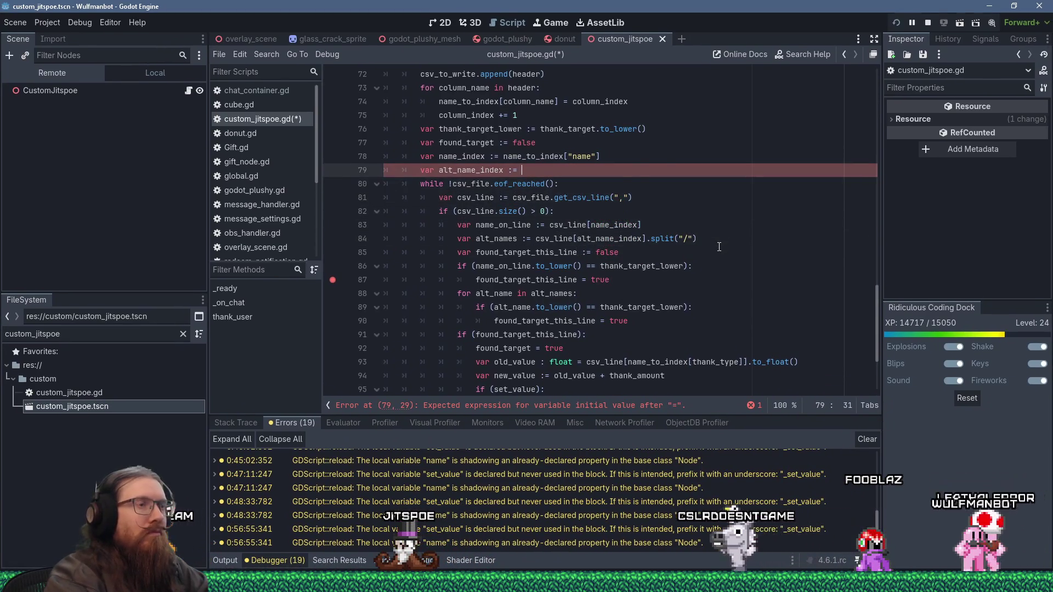
type("name_to_index[\"altnames\"]")
- Inspect the type error reported on the name_index declaration on line 78
scroll(678, 237, "up", 3)
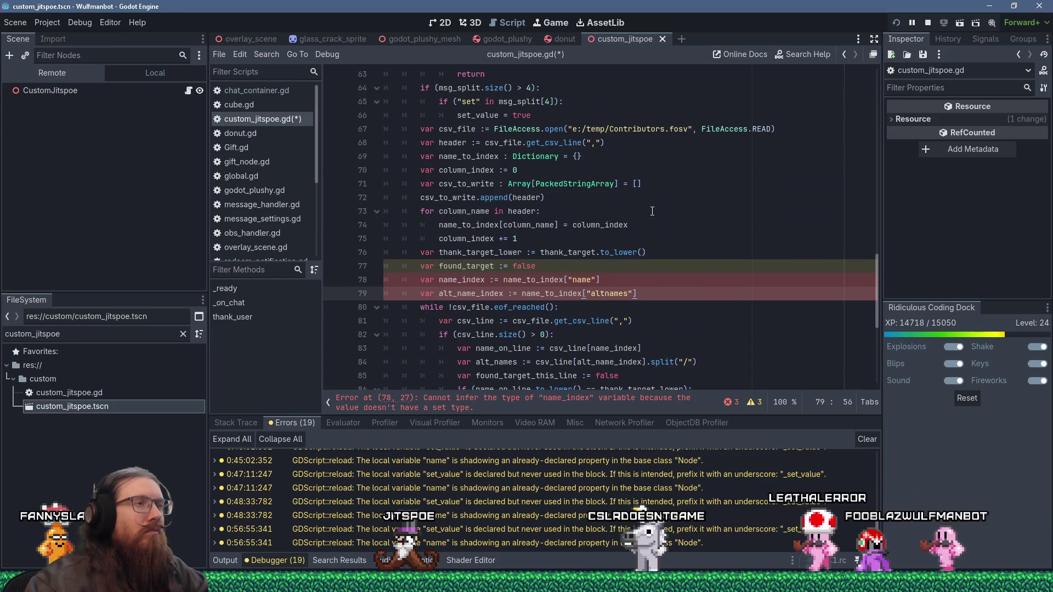
scroll(639, 215, "up", 1)
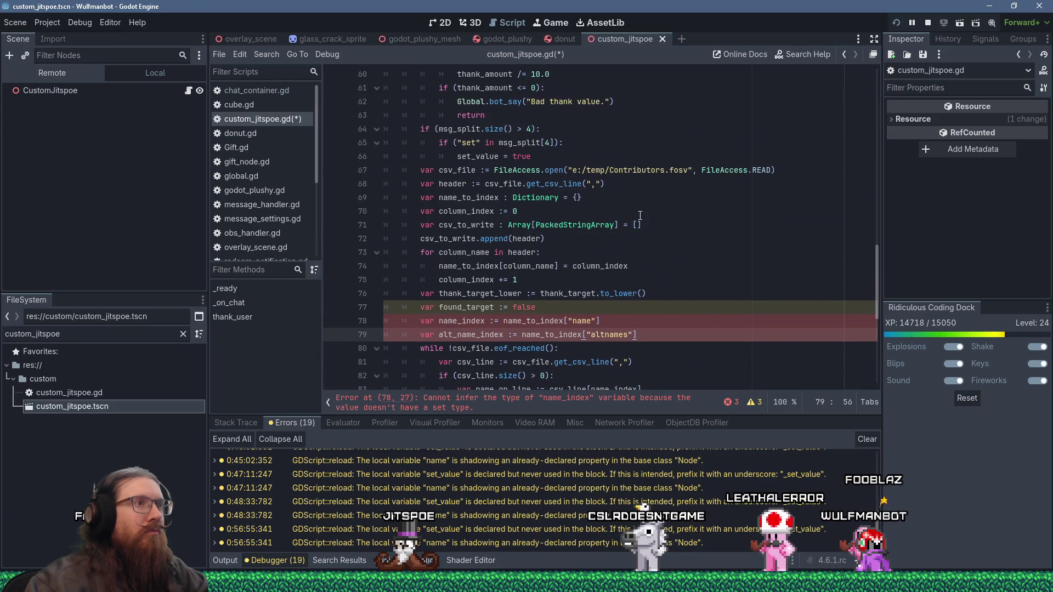
left_click(545, 321)
left_click(560, 404)
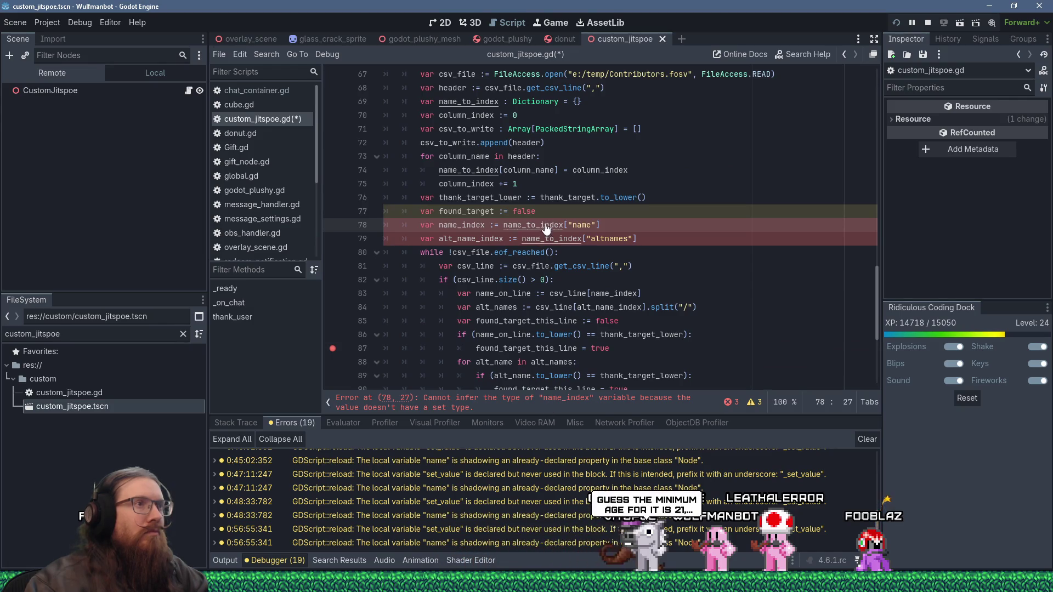
- Change name_to_index on line 69 to Dictionary[String, int], then go to the remaining error on line 97
scroll(546, 228, "up", 3)
left_click(564, 225)
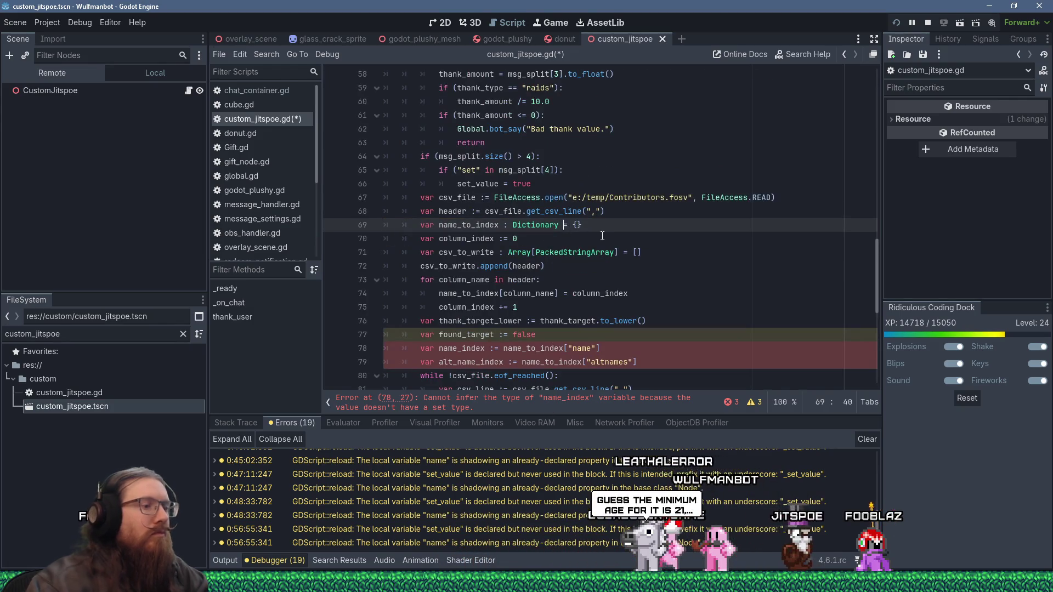
type("[")
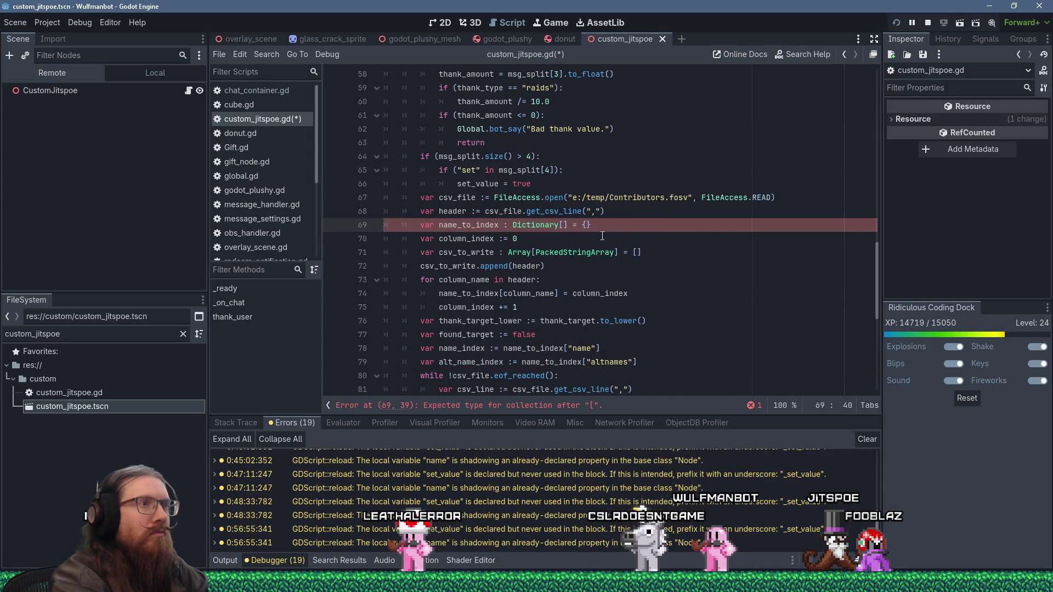
type("String,")
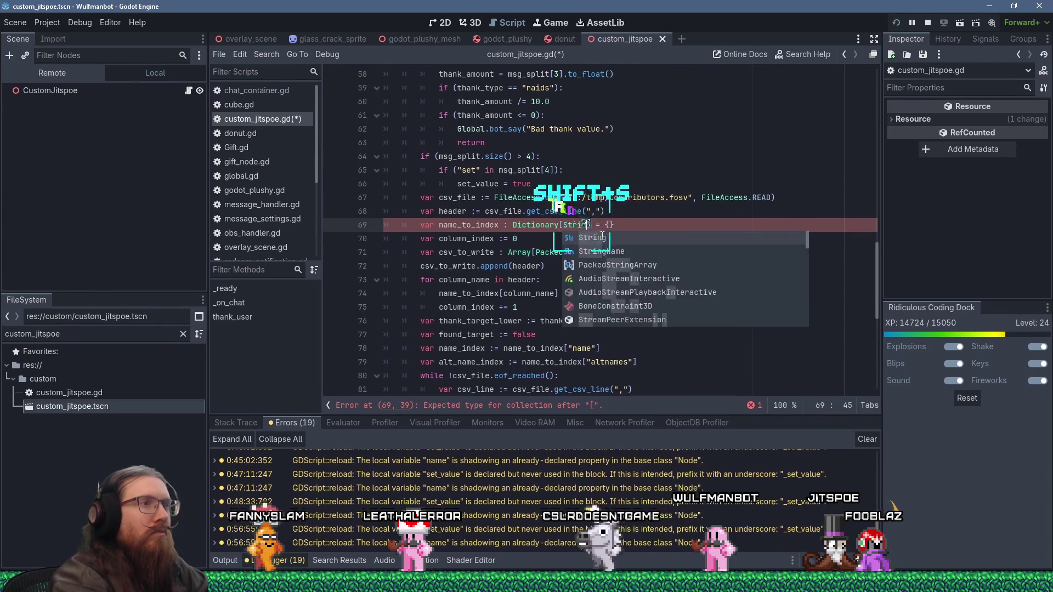
type(" int")
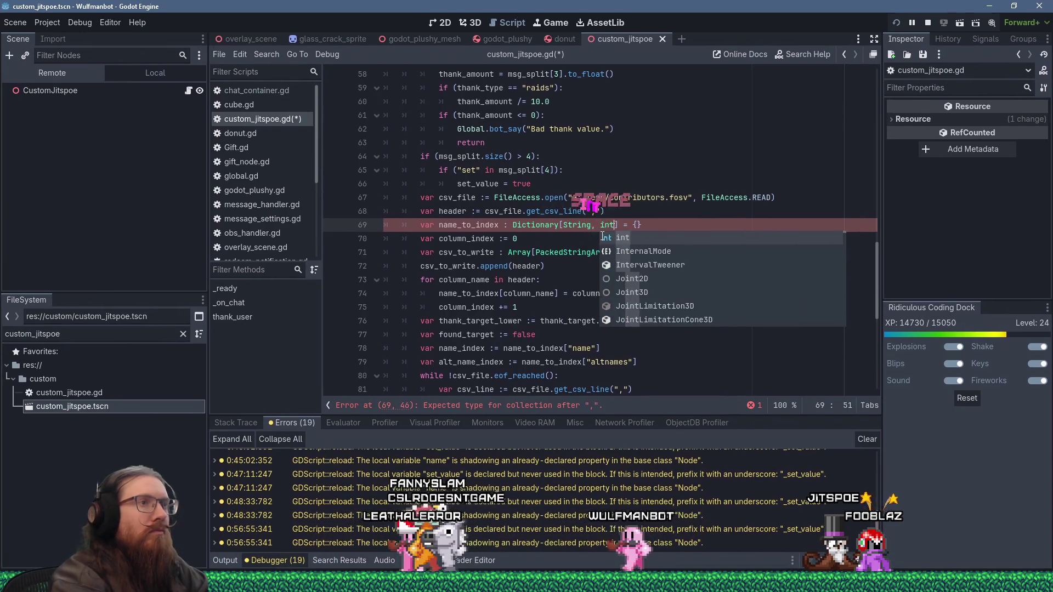
left_click(476, 294)
scroll(572, 293, "down", 3)
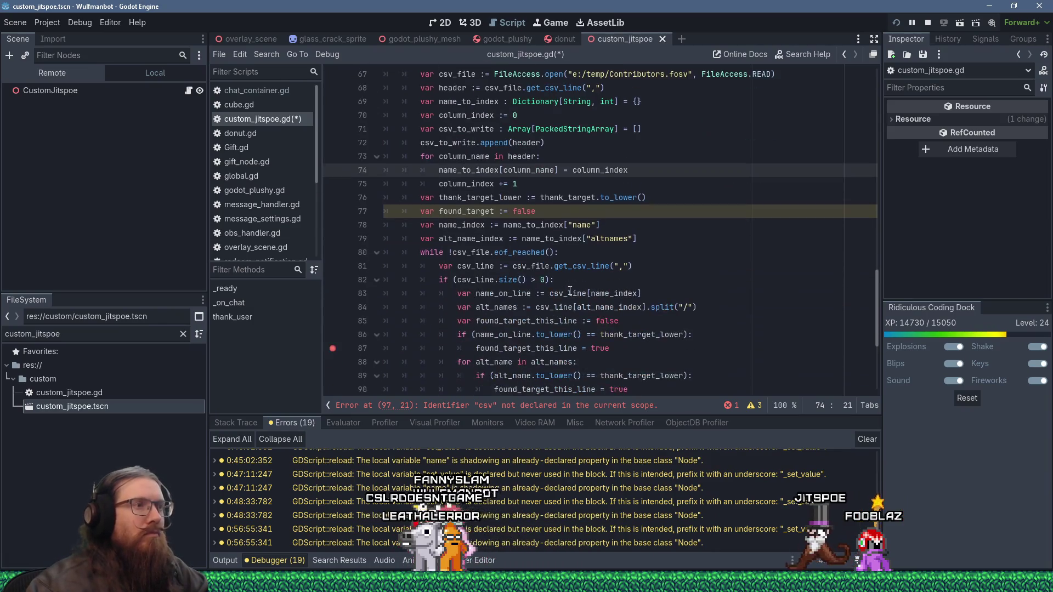
left_click(553, 406)
scroll(527, 297, "up", 5)
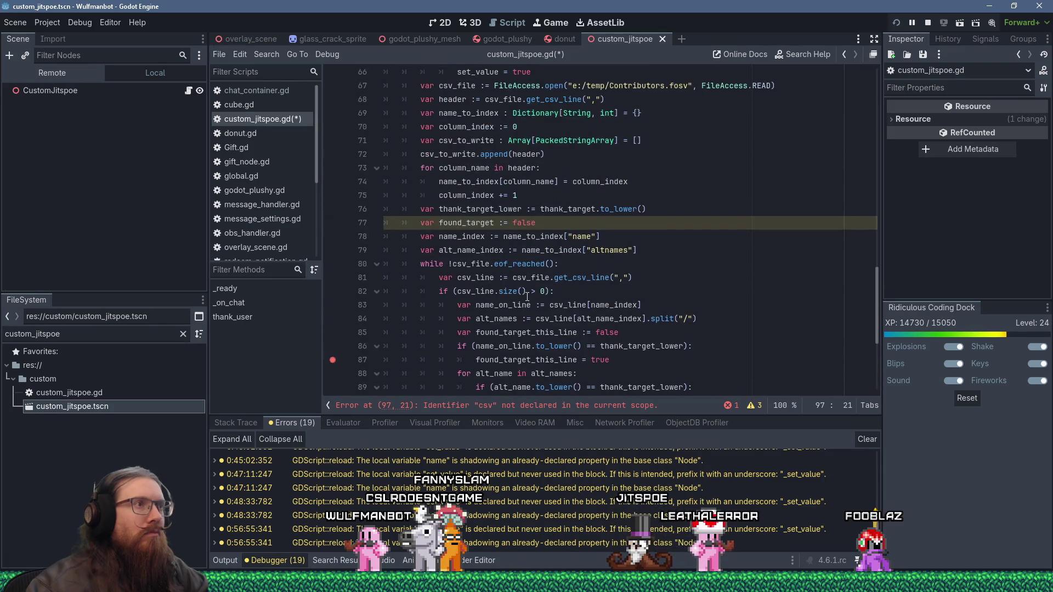
scroll(526, 296, "down", 5)
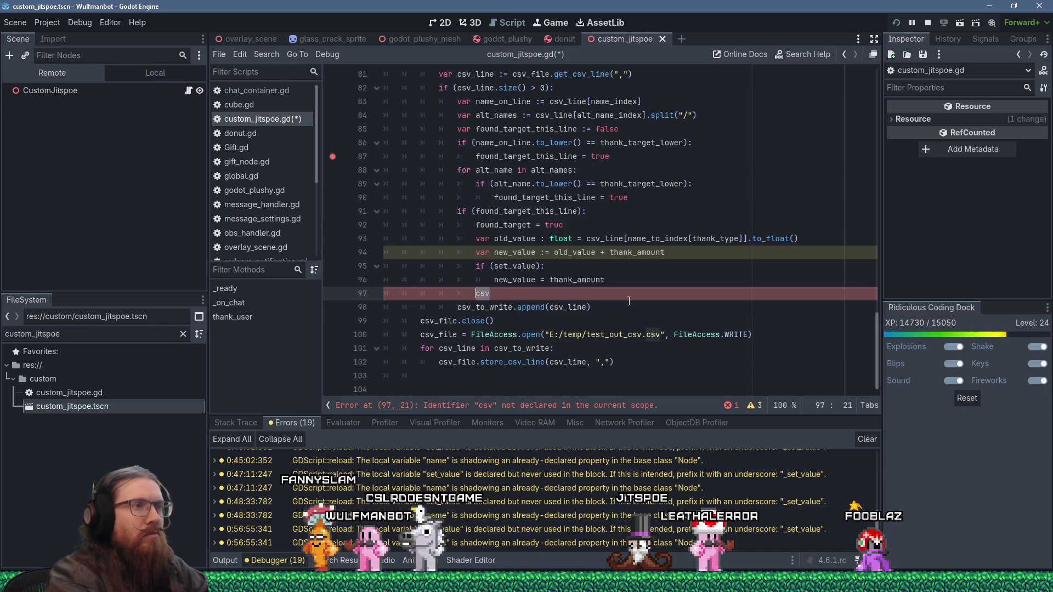
- Write csv_line[name_to_index[thank_type]] = new_value on line 97 and start wrapping new_value in str()
key("End")
type("_s")
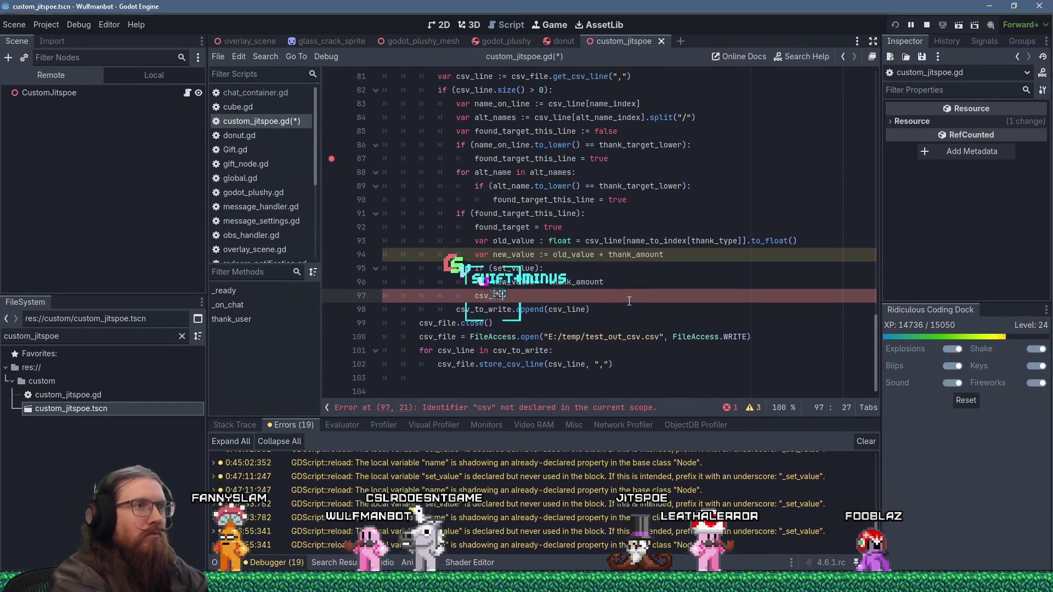
type("ine[name_to_index[thank_")
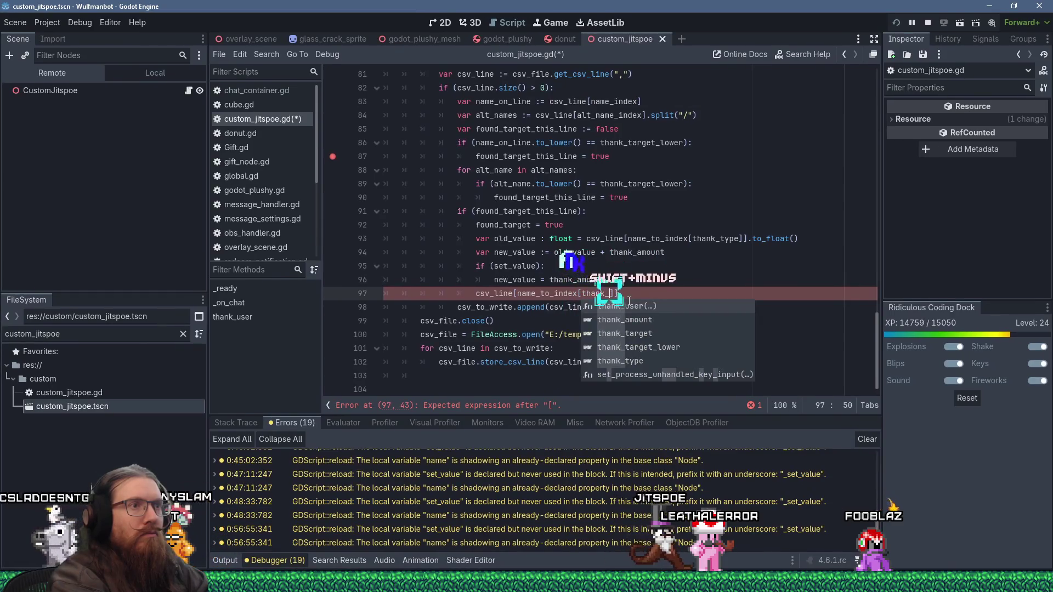
type("type")
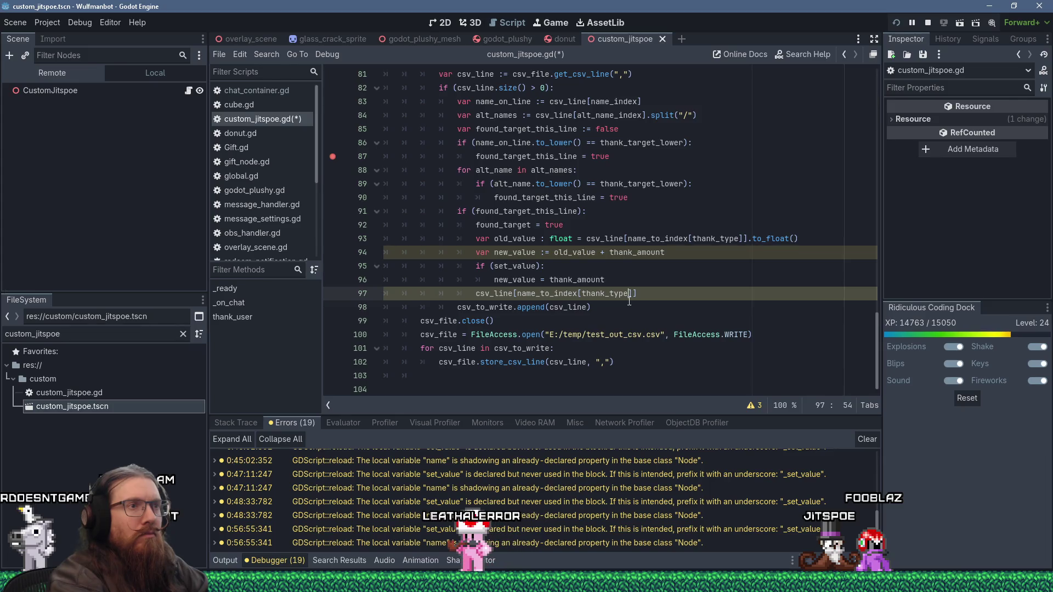
type("=")
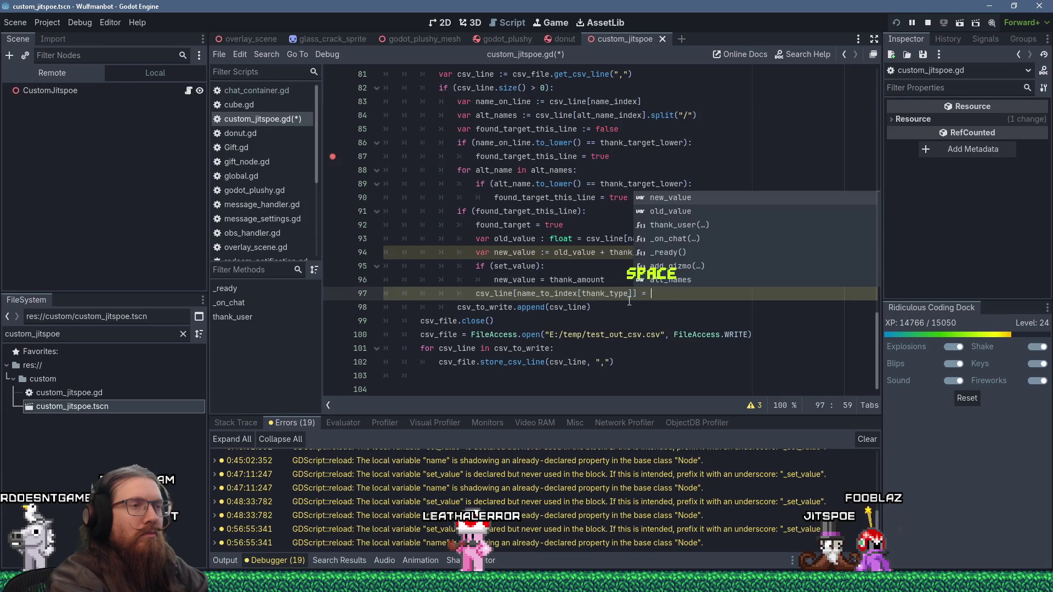
key("Escape")
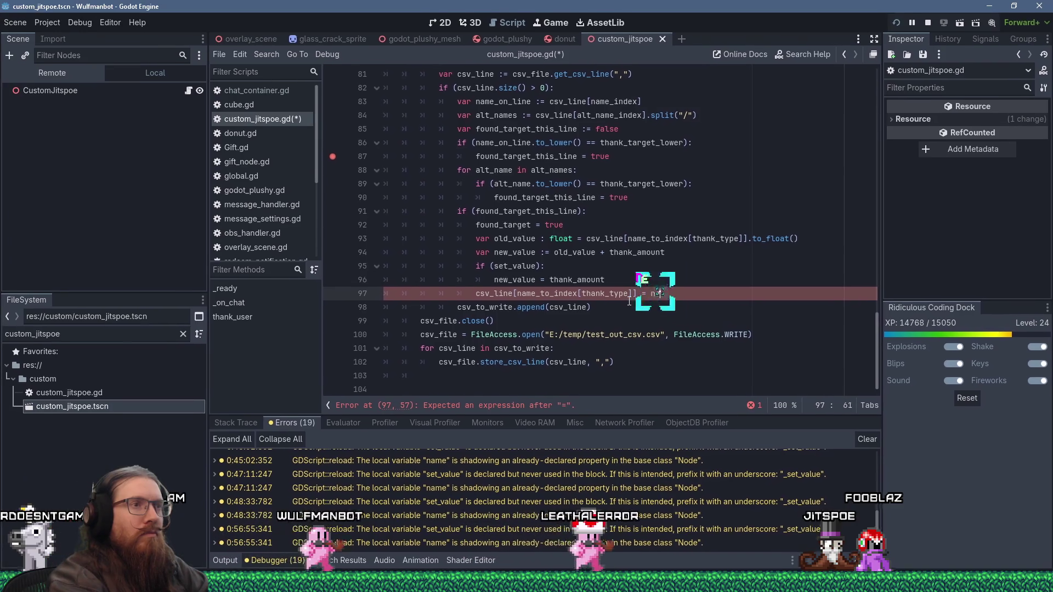
type("new_value")
key("Return")
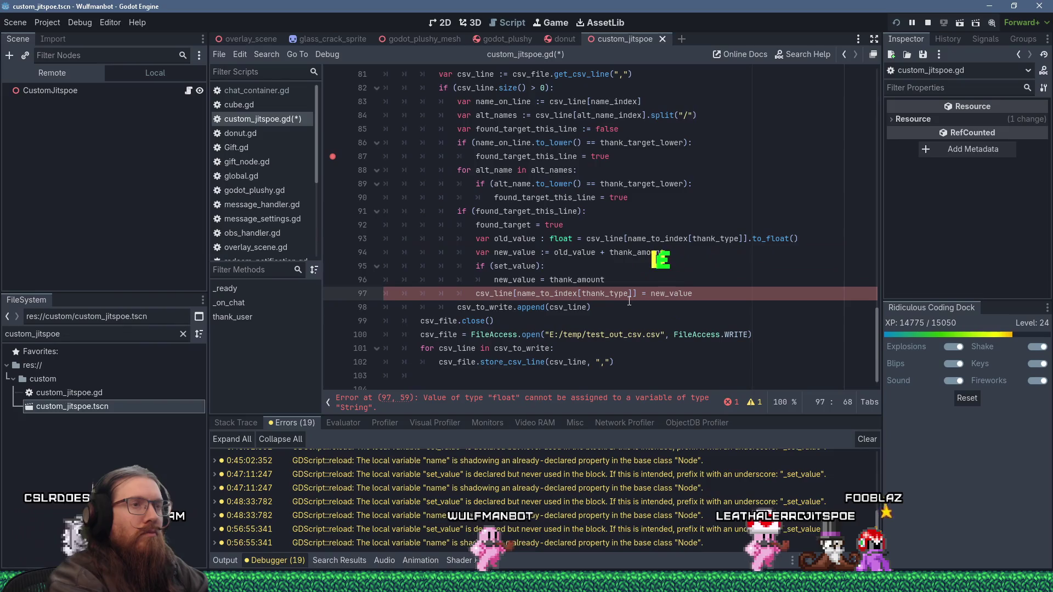
type(".")
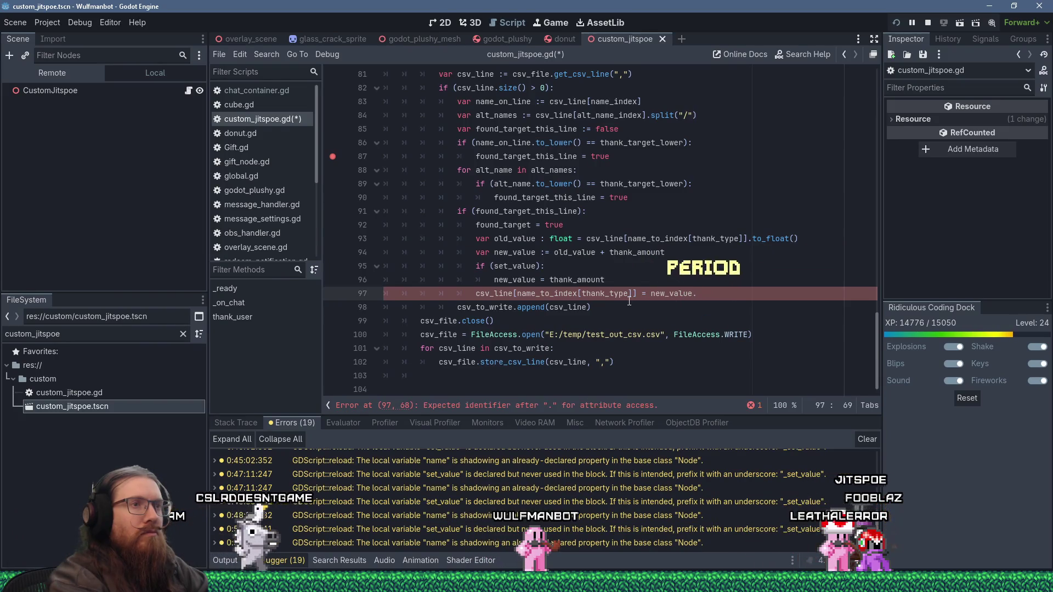
key("BackSpace")
key("Left")
key("Left")
key("Left")
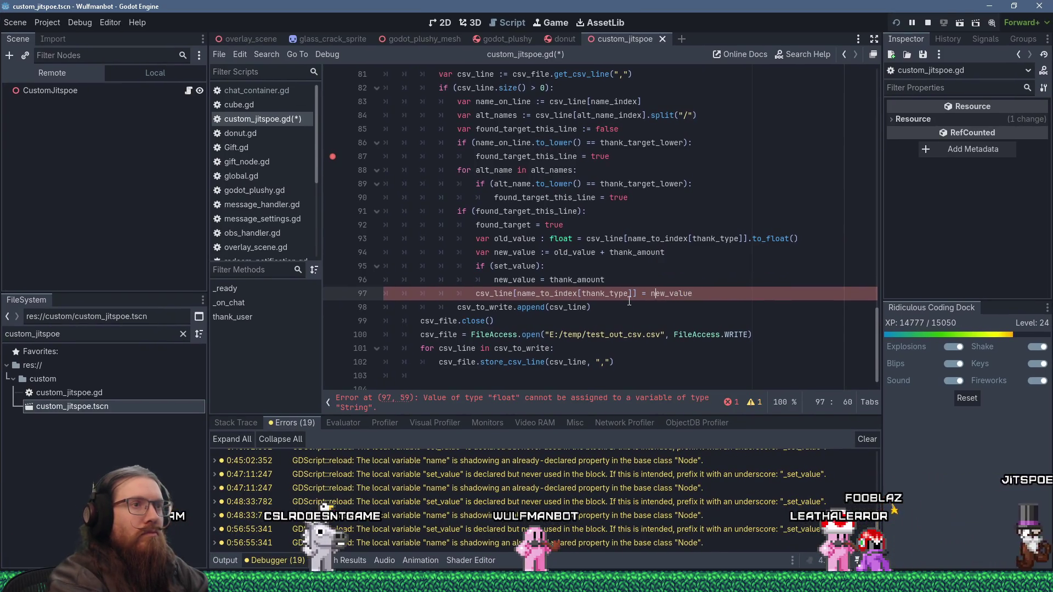
type("str(")
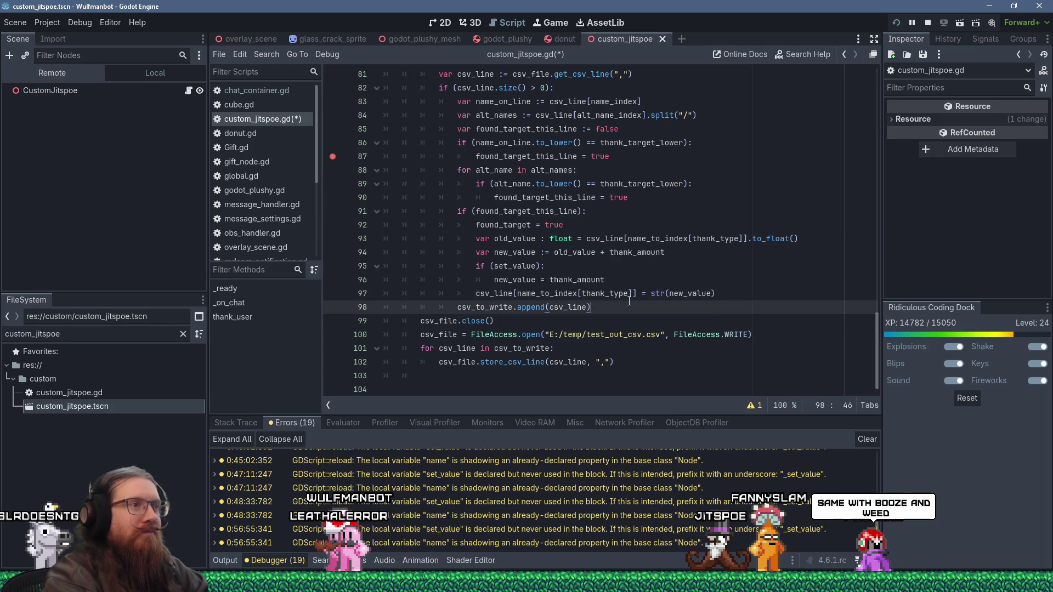
- Finish str(new_value) on line 97 and review the file-writing code on lines 98–104
key("Down")
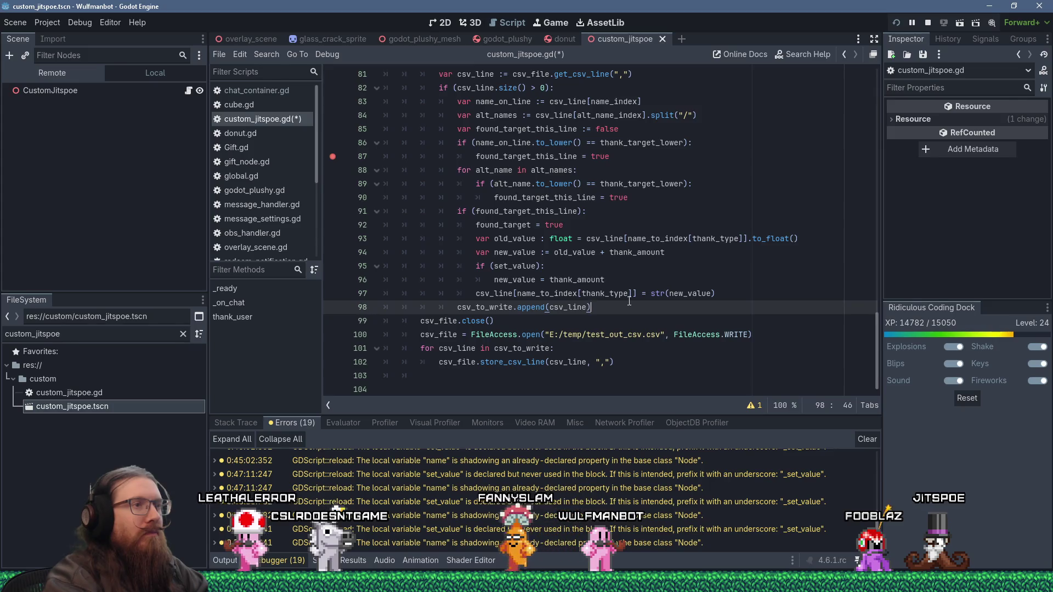
key("Down")
key("Down")
key("Down")
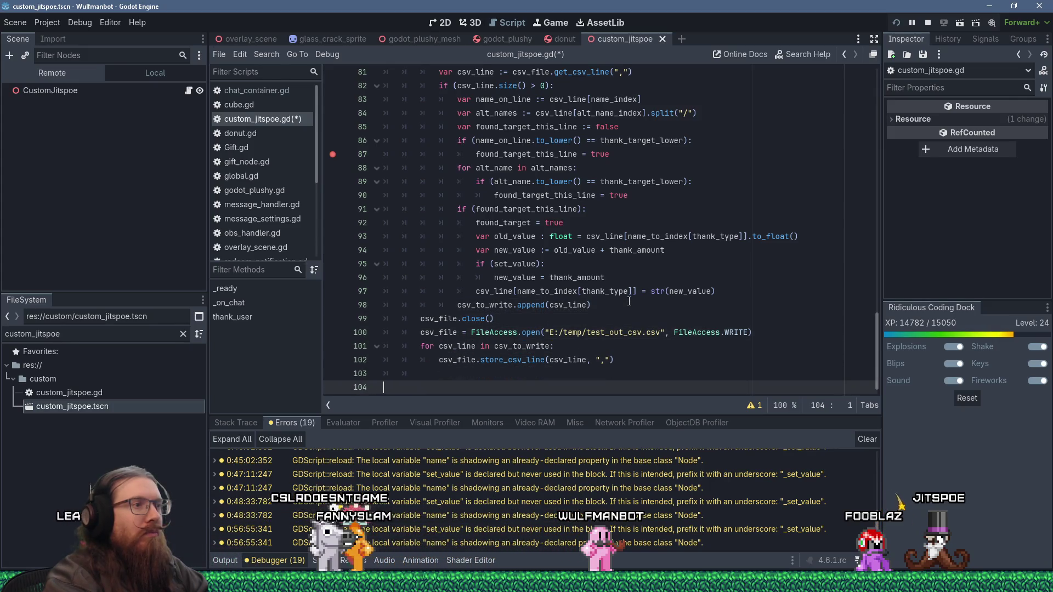
key("Up")
key("Up")
key("Up")
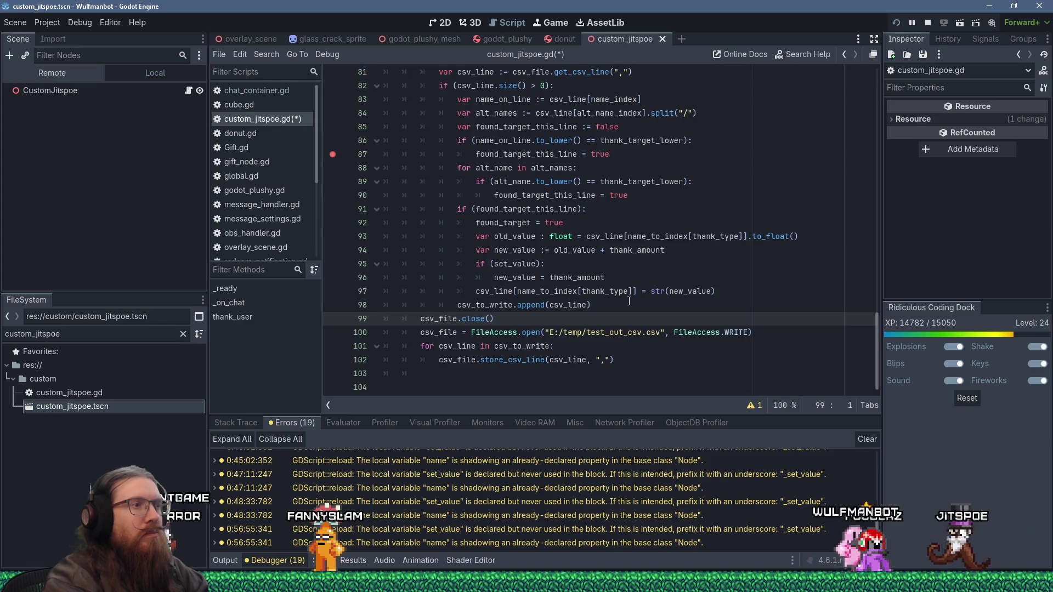
key("Up")
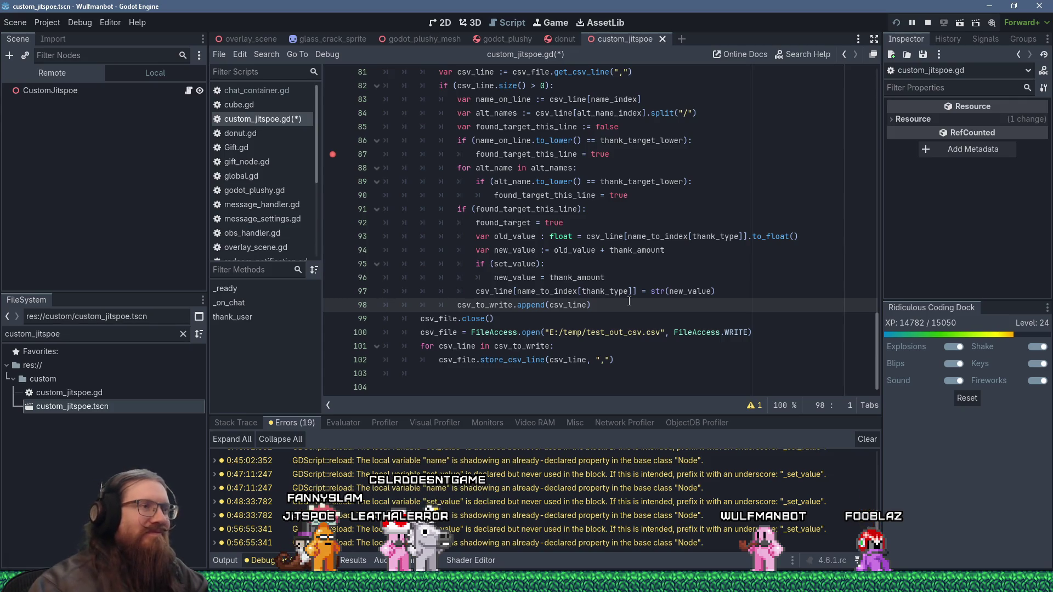
scroll(549, 303, "up", 3)
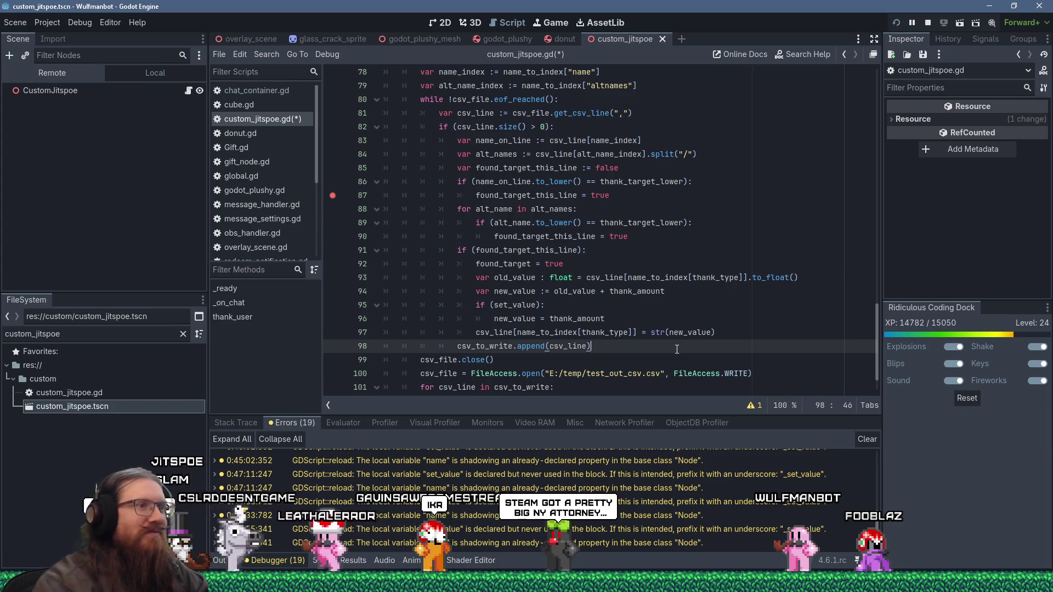
- Review the CSV-writing code on lines 97–98 and save the script
left_click(621, 334)
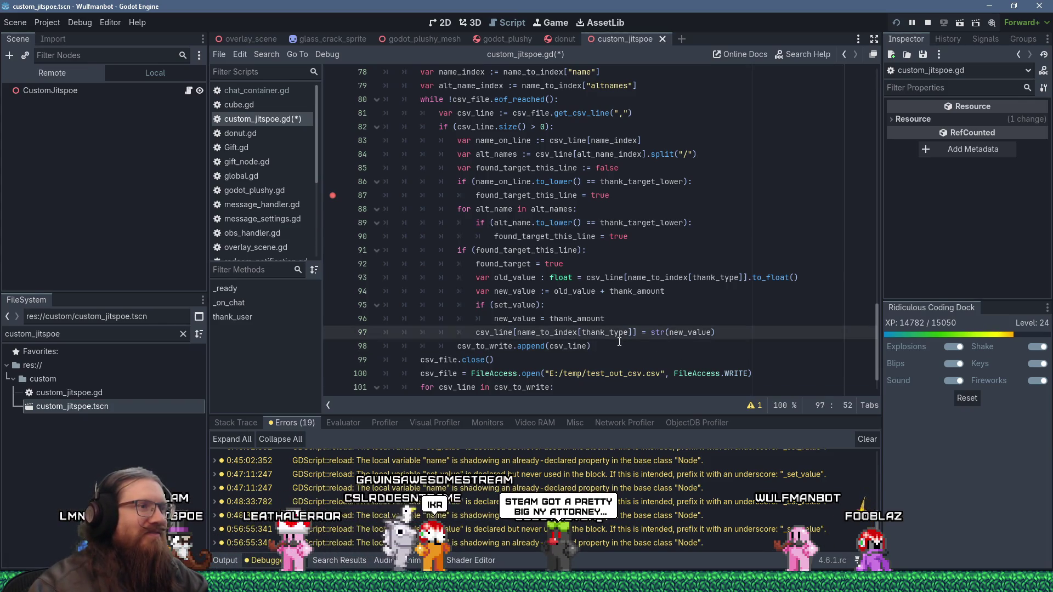
left_click(619, 343)
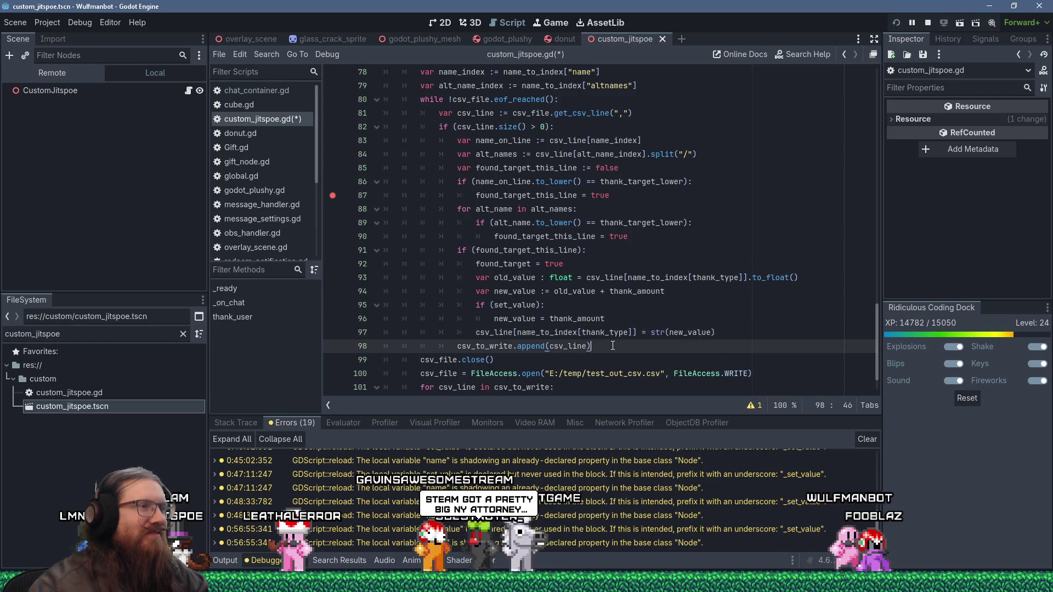
scroll(612, 347, "down", 1)
scroll(608, 340, "up", 3)
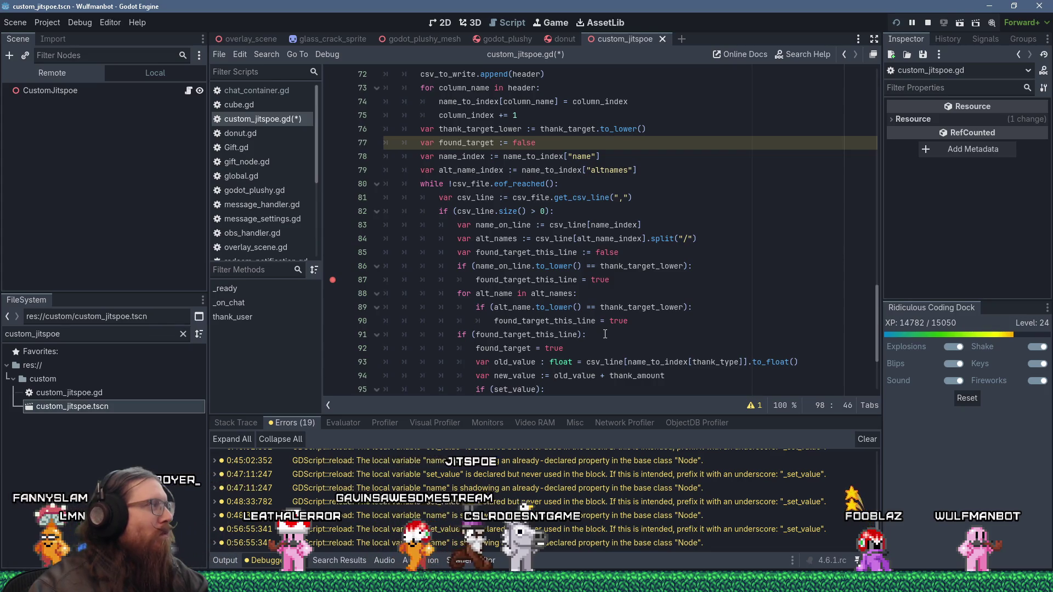
scroll(605, 334, "down", 3)
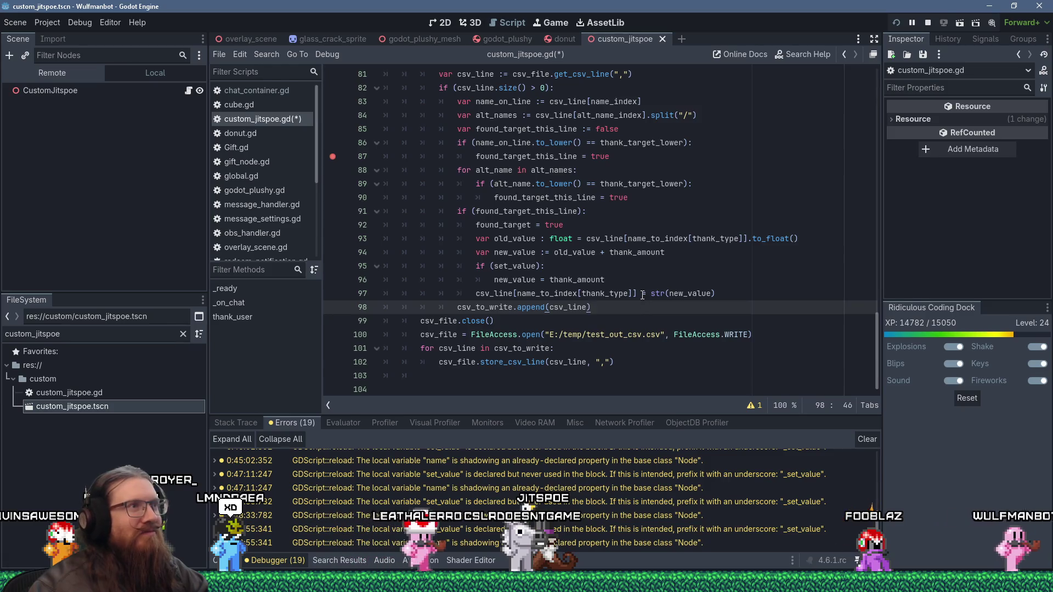
scroll(640, 298, "up", 4)
scroll(637, 290, "down", 2)
scroll(636, 290, "down", 2)
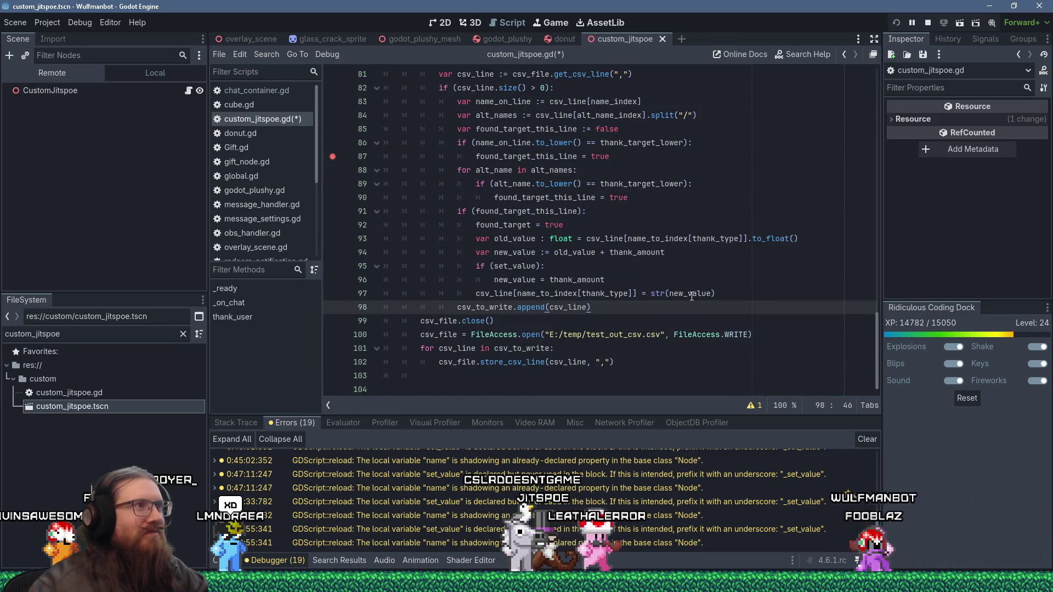
scroll(691, 296, "up", 1)
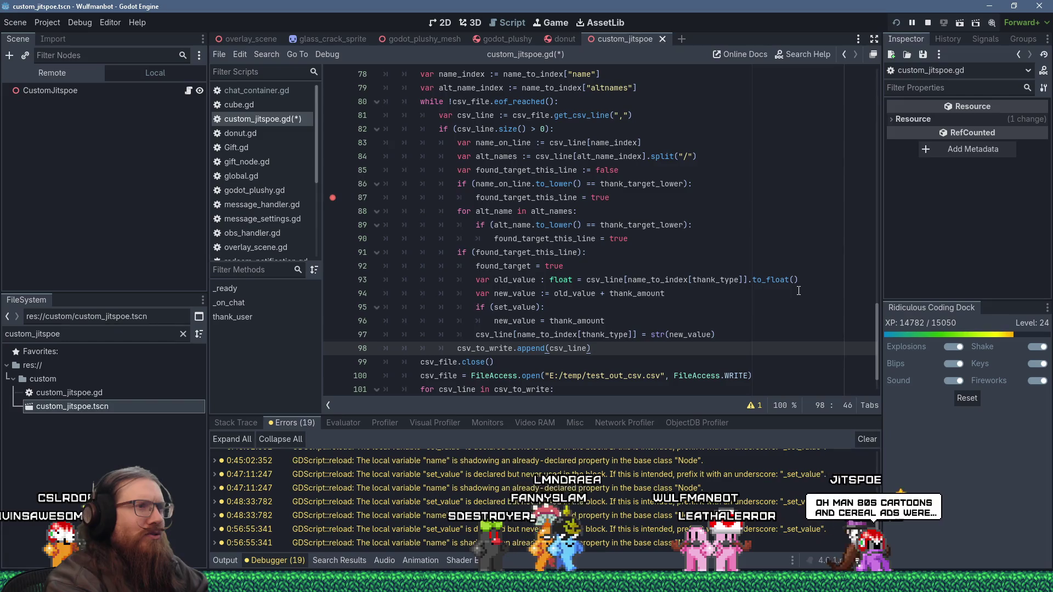
key("ctrl+s")
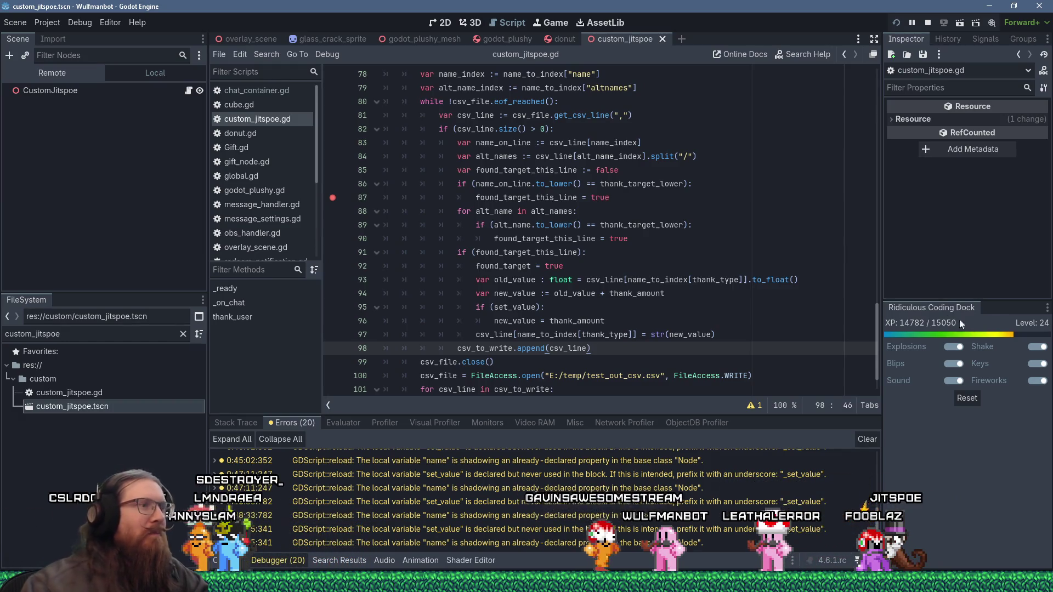
- Remove the leftover indentation and empty last line, then save custom_jitspoe.gd again
scroll(341, 365, "down", 1)
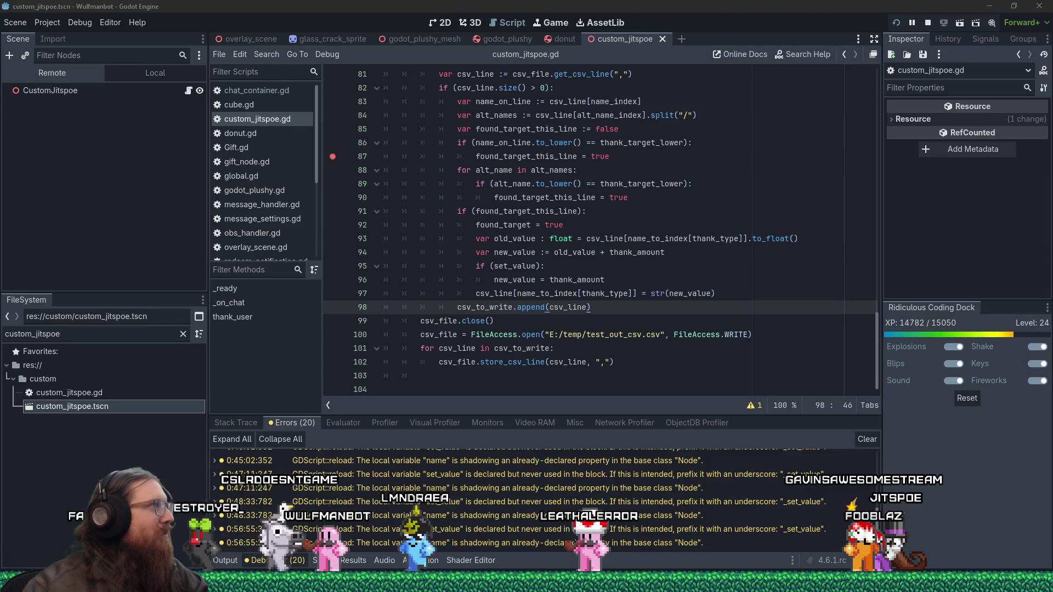
left_click(484, 375)
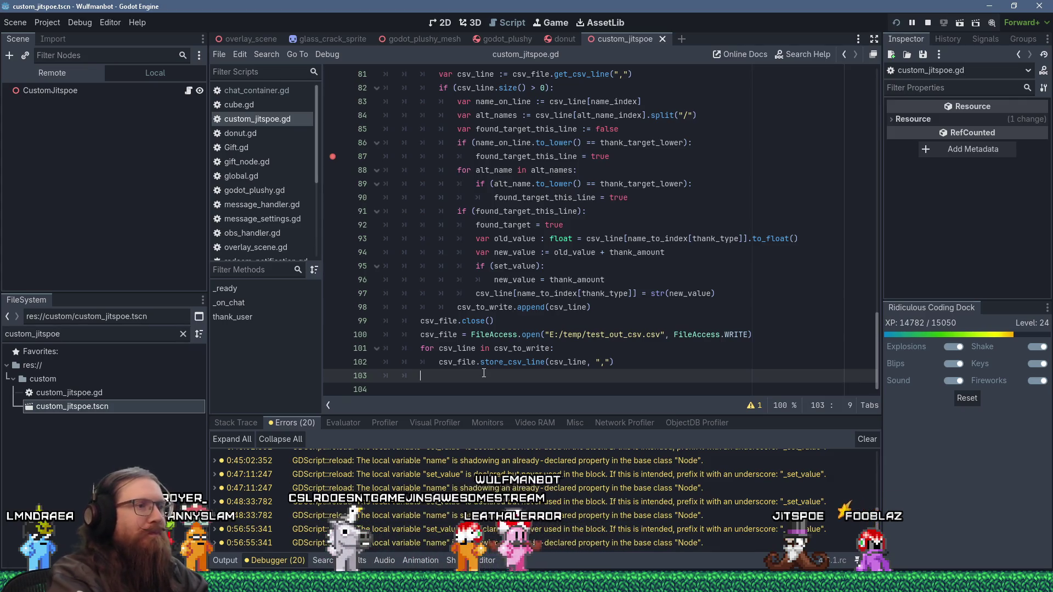
key("BackSpace")
key("BackSpace")
key("Down")
key("BackSpace")
key("ctrl+s")
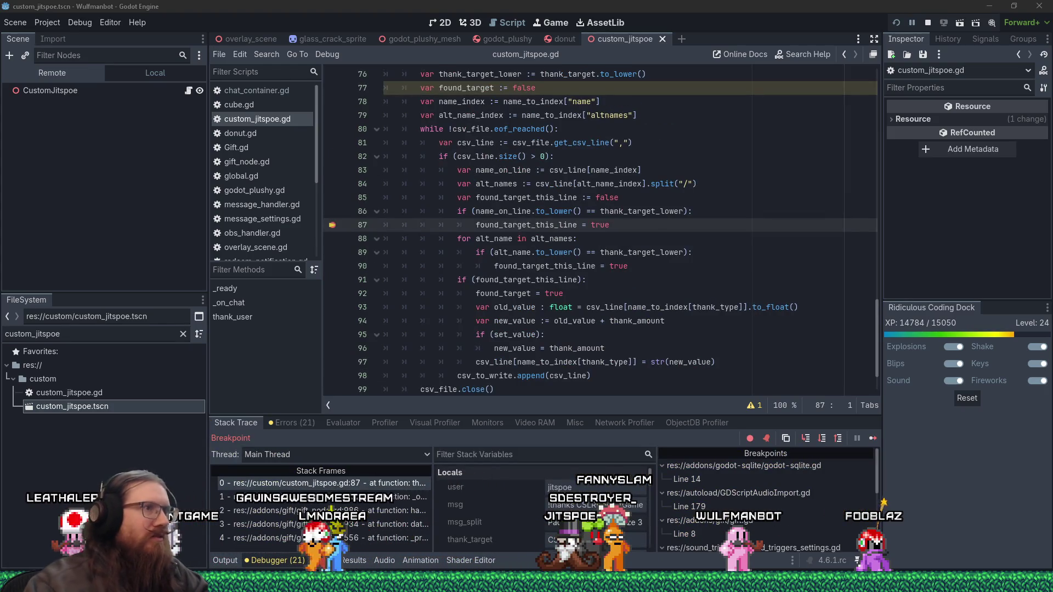
- Step through thank_user from the line-87 breakpoint down to line 94
left_click(345, 227)
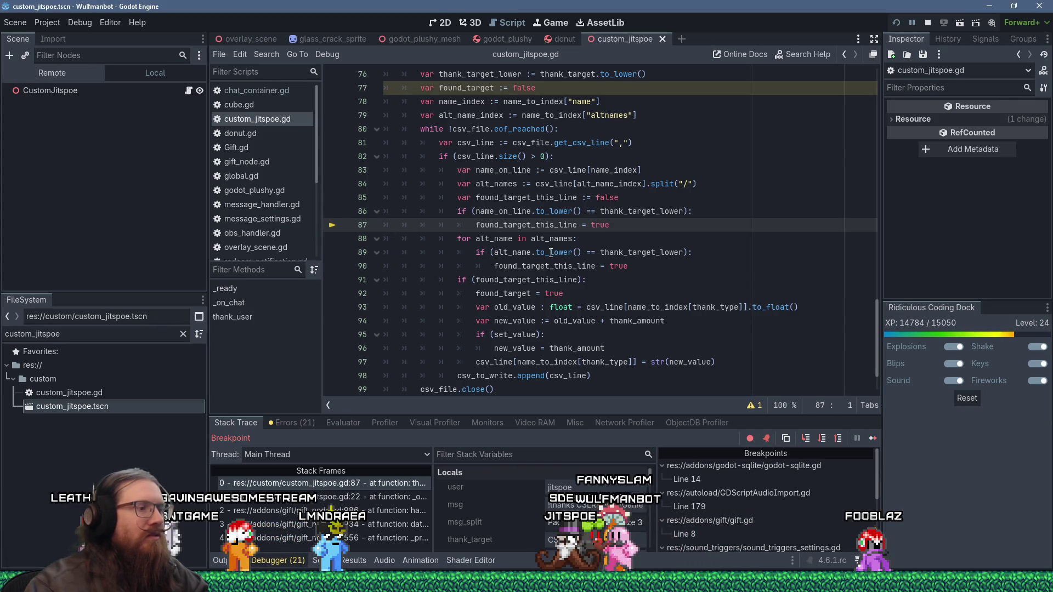
key("F10")
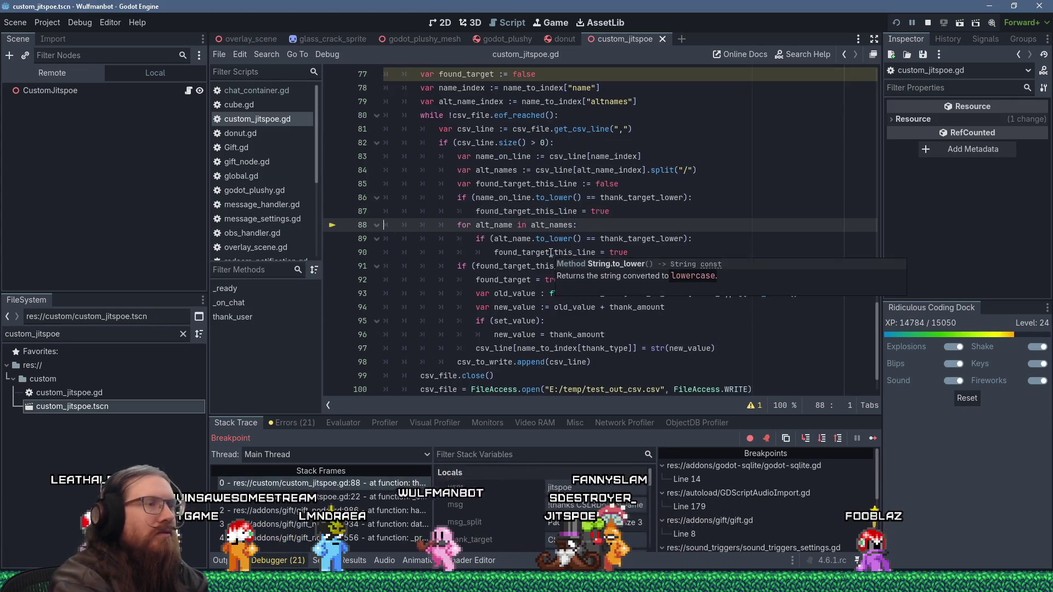
key("F10")
key("F10")
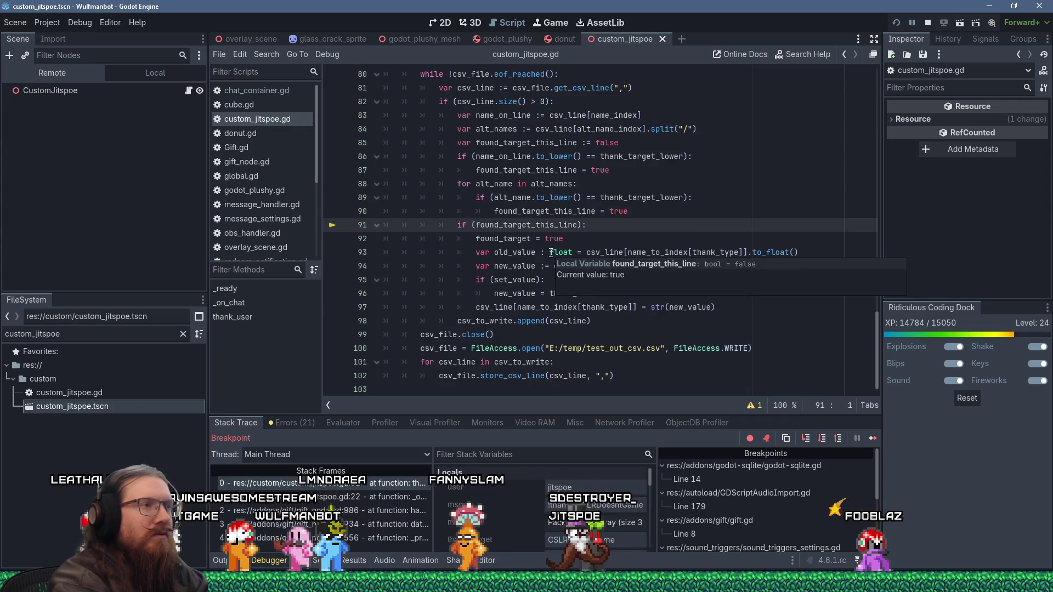
key("F10")
mouse_move(551, 253)
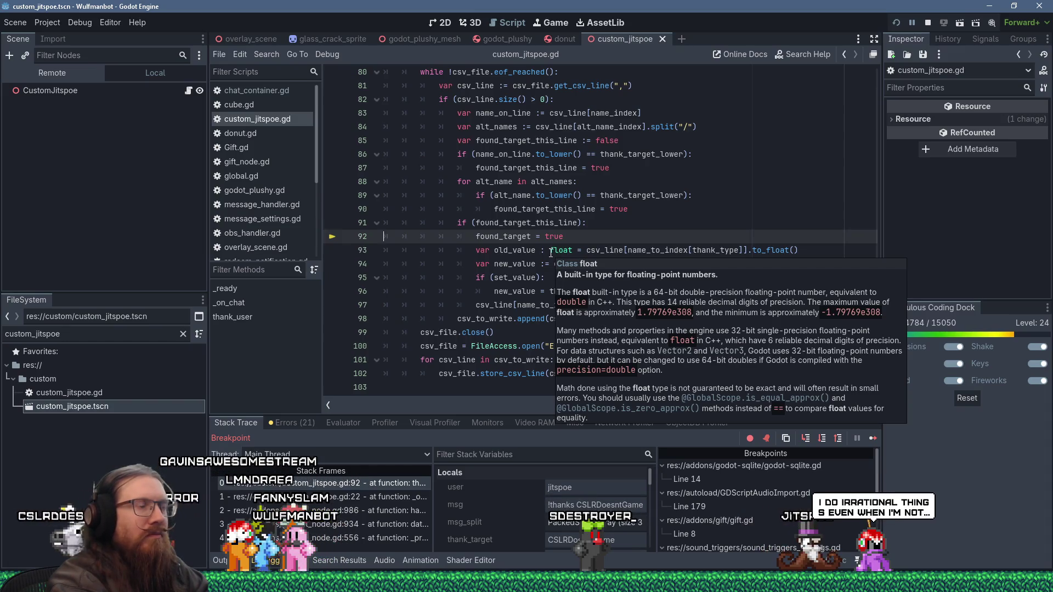
key("F10")
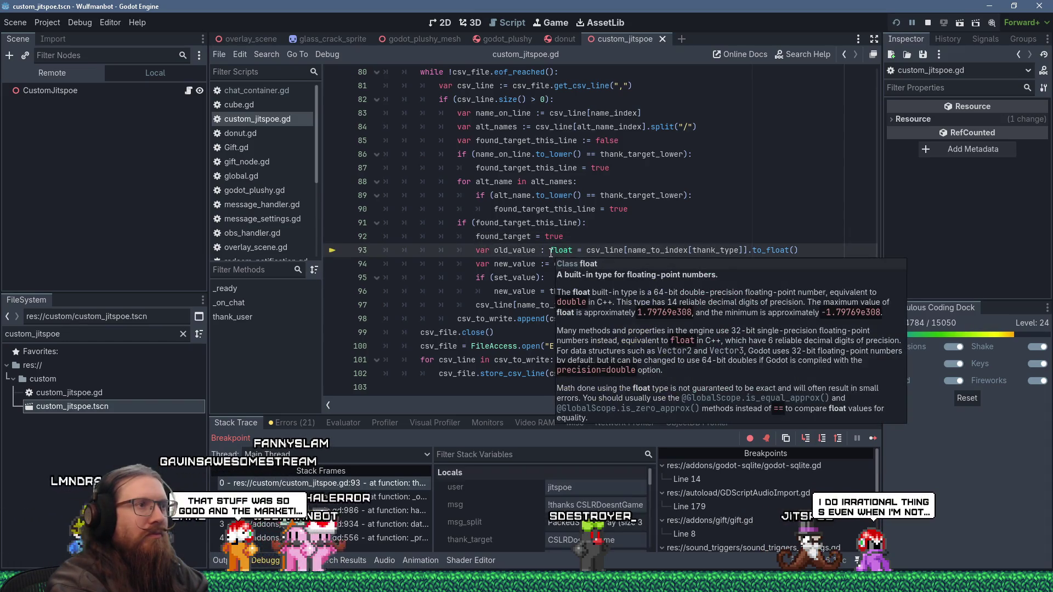
key("F10")
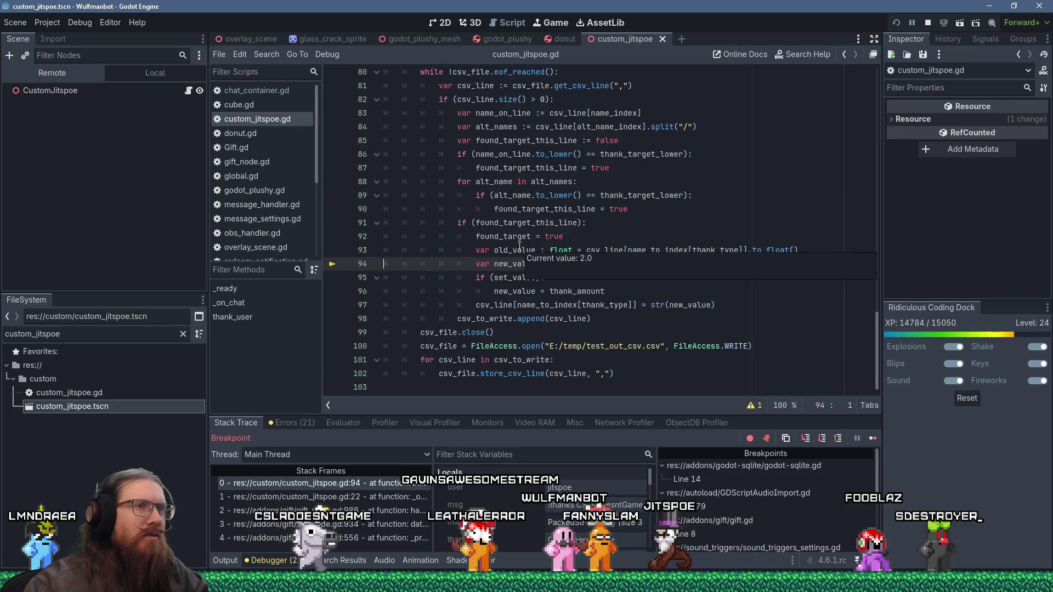
- Inspect variables on line 94, step on to line 98, then resume execution
mouse_move(704, 251)
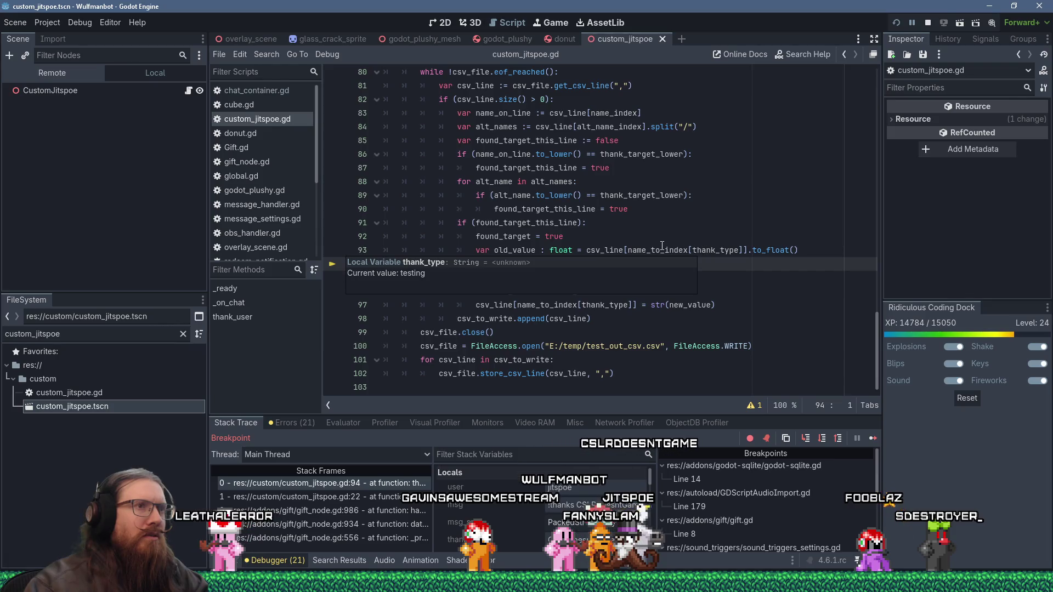
mouse_move(662, 245)
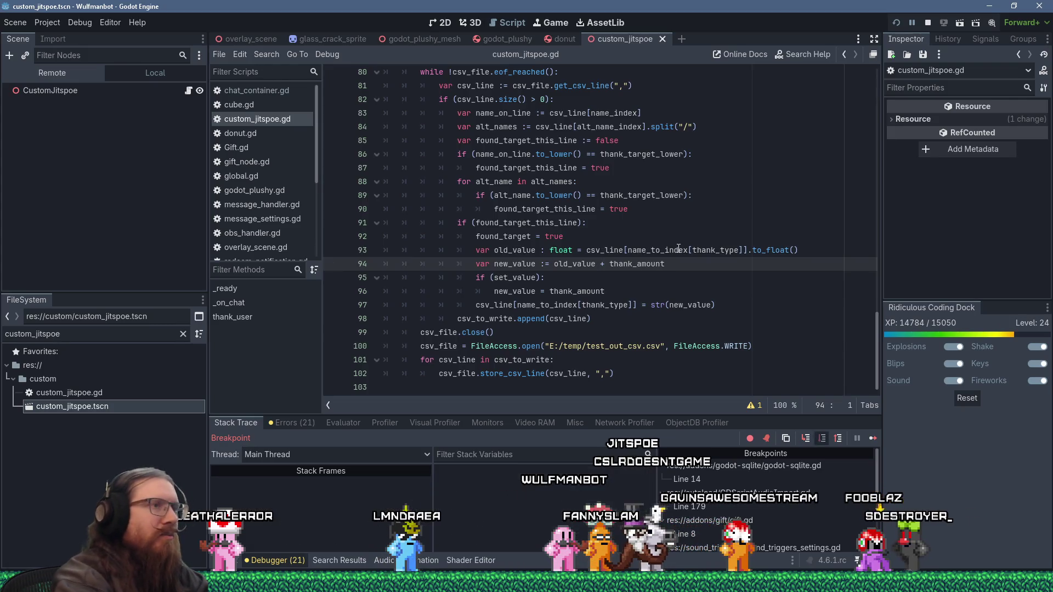
key("F10")
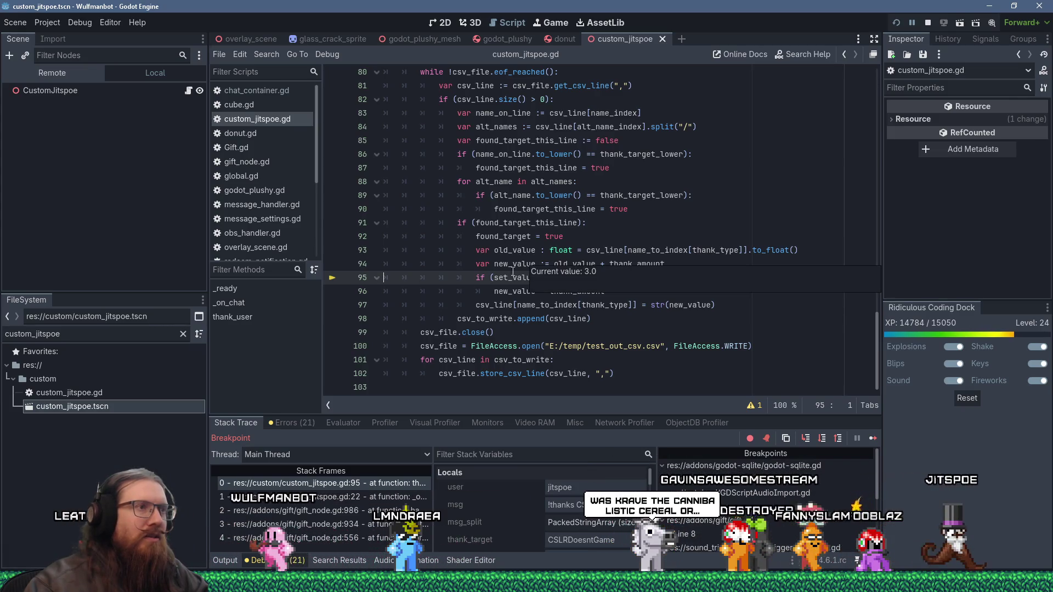
key("F10")
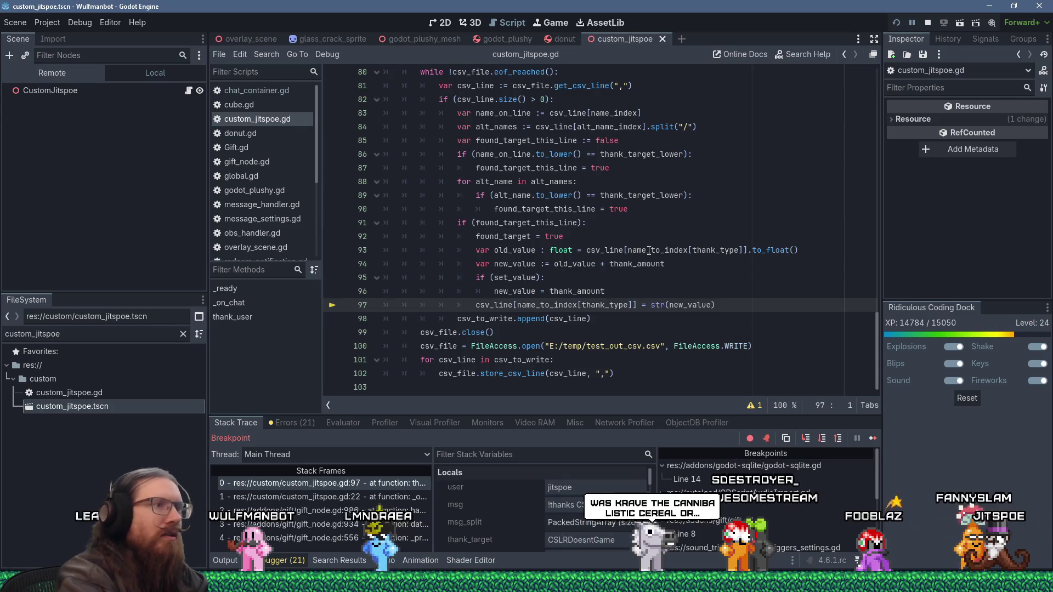
key("F10")
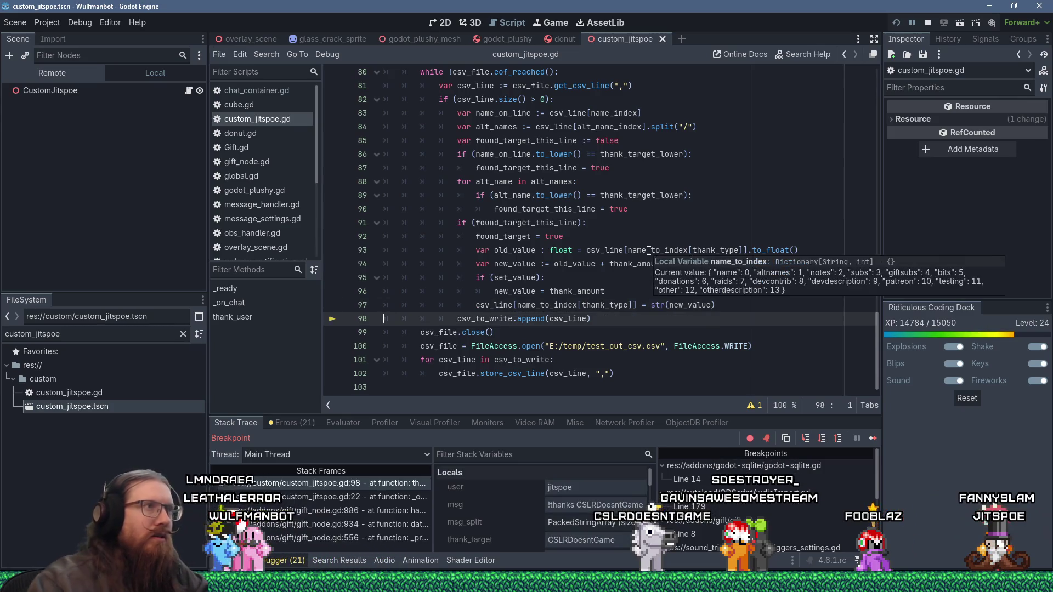
key("F12")
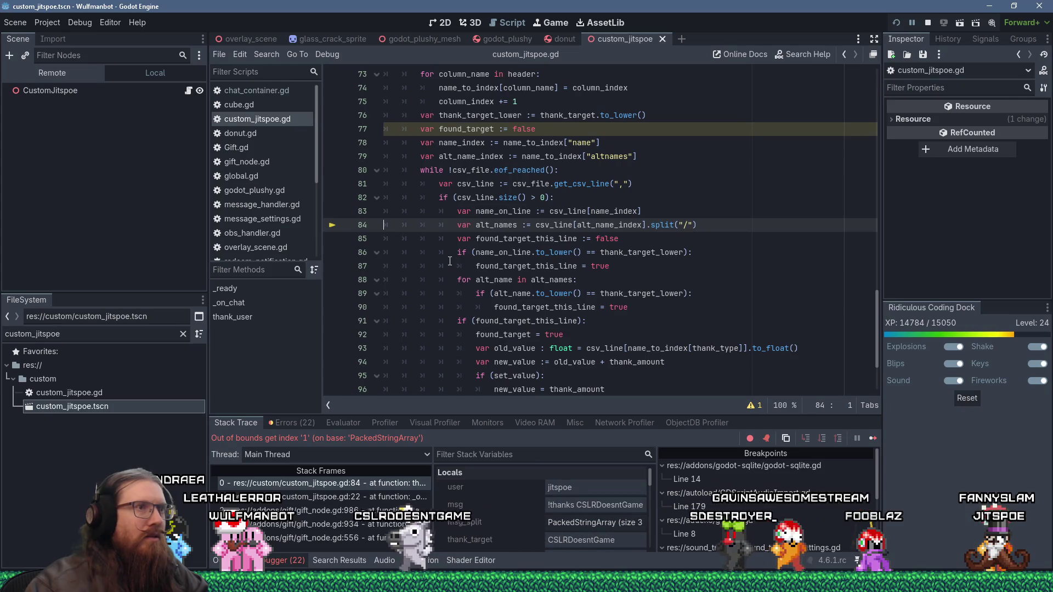
- Change the line-size check to csv_line.size() > 1, then save and relaunch the project
mouse_move(564, 224)
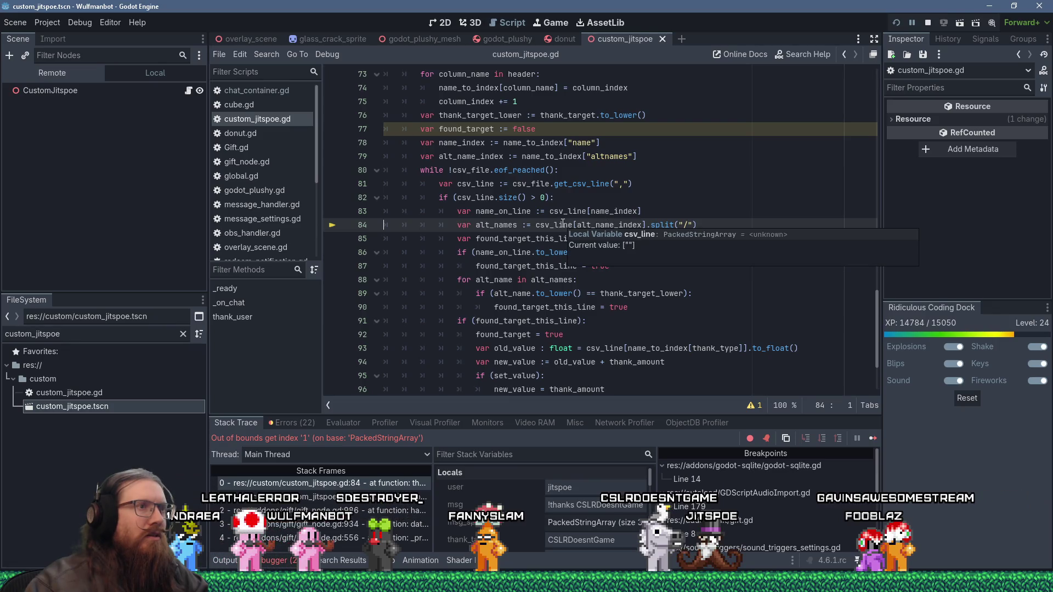
double_click(543, 197)
type("1")
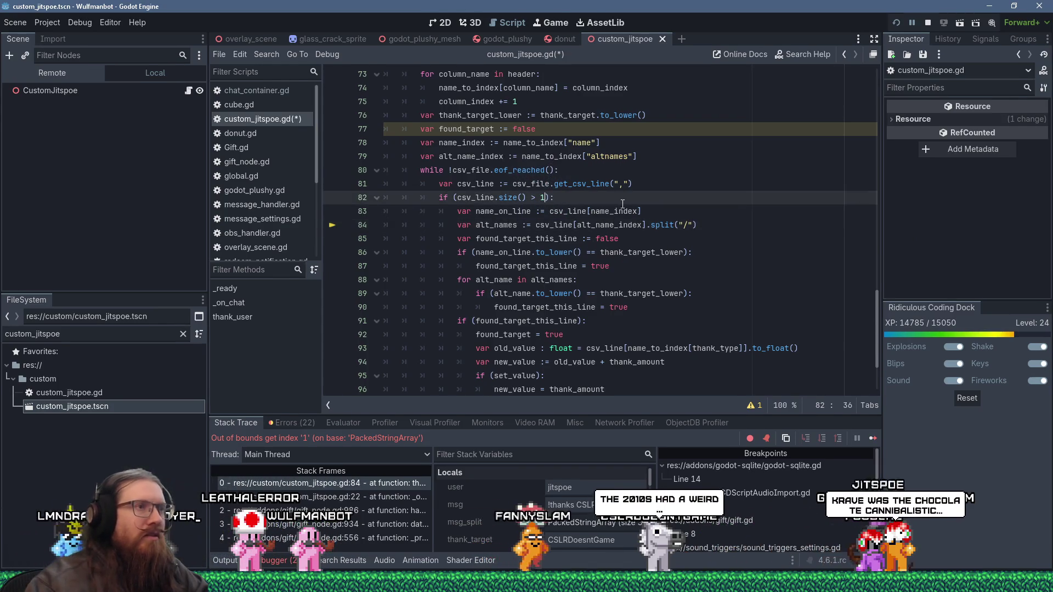
scroll(676, 234, "down", 1)
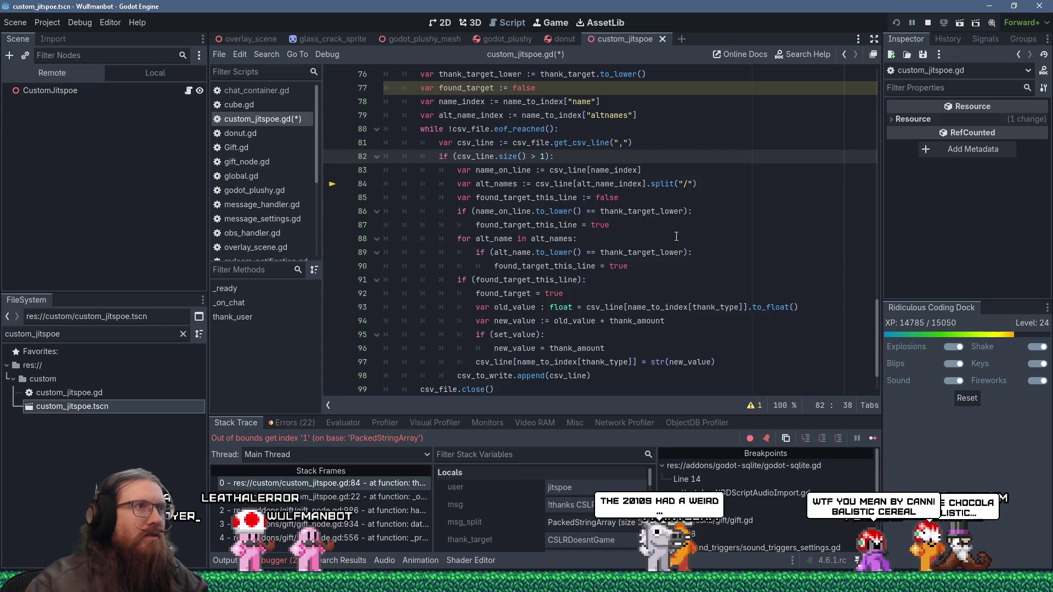
scroll(676, 237, "down", 1)
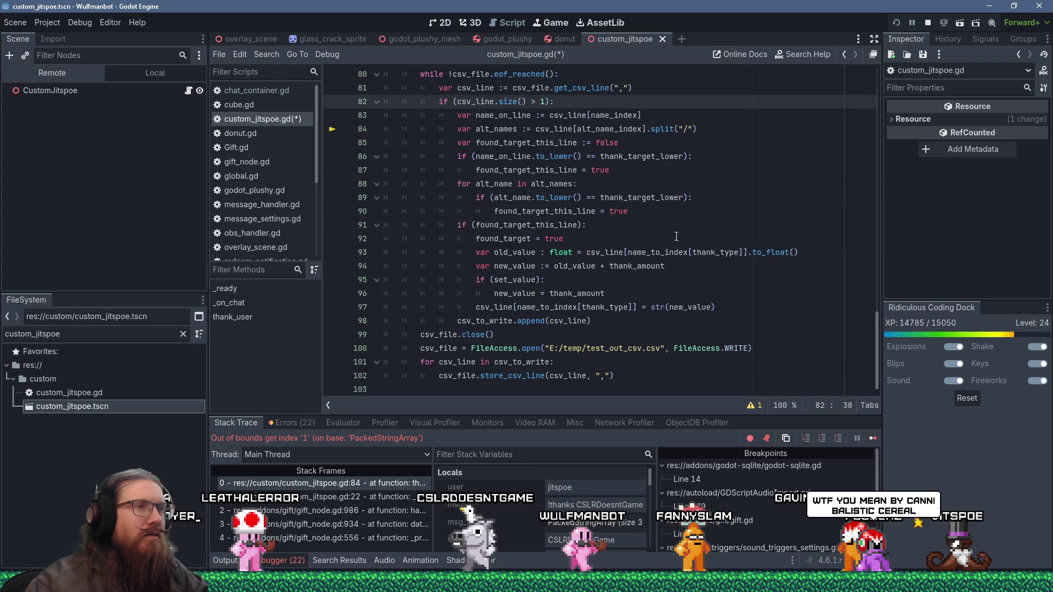
left_click(894, 24)
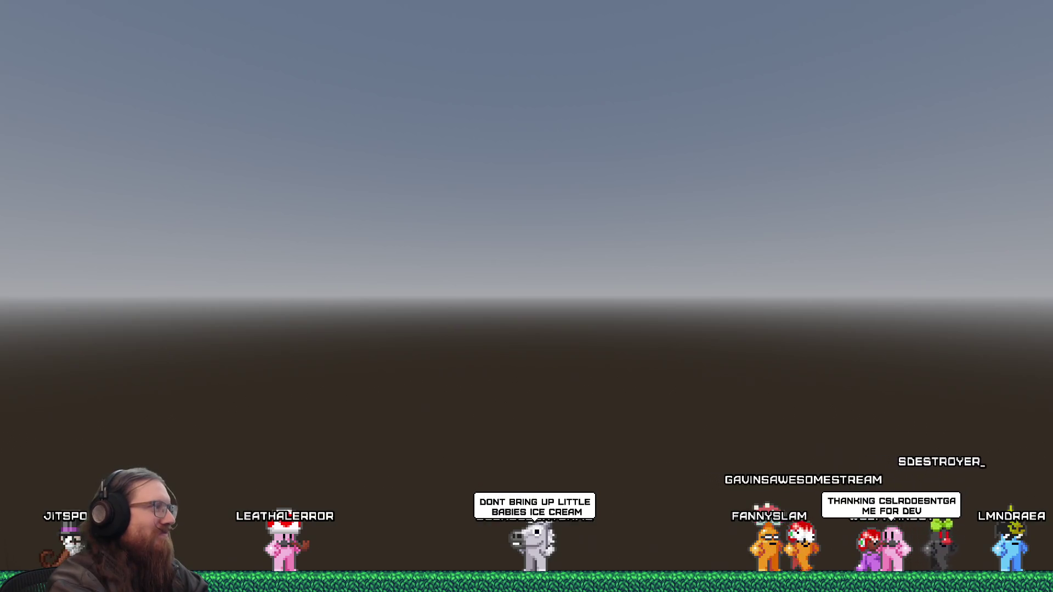
- Switch from the running overlay back to the Godot editor
key("alt+Tab")
key("alt+Tab")
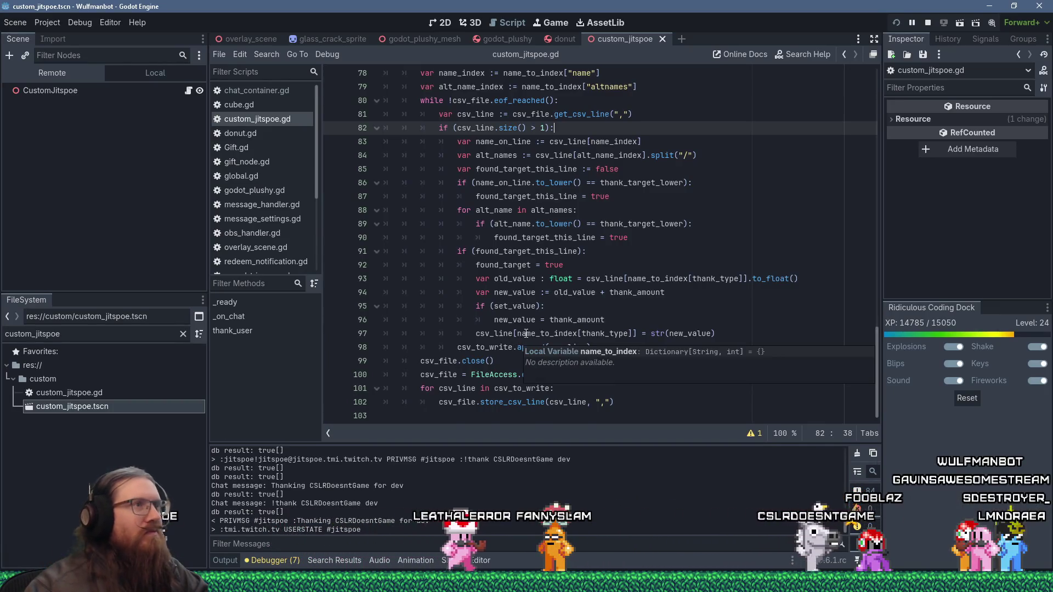
- Delete the early Global.bot_say Thanking line near line 35 of thank_user
scroll(521, 337, "up", 4)
scroll(526, 332, "up", 6)
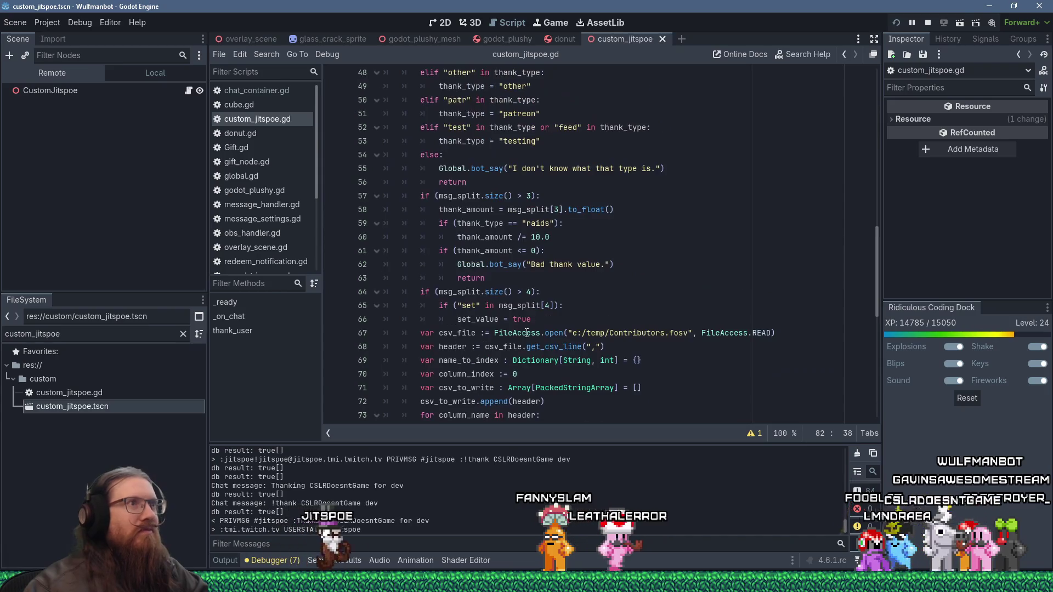
scroll(527, 332, "up", 8)
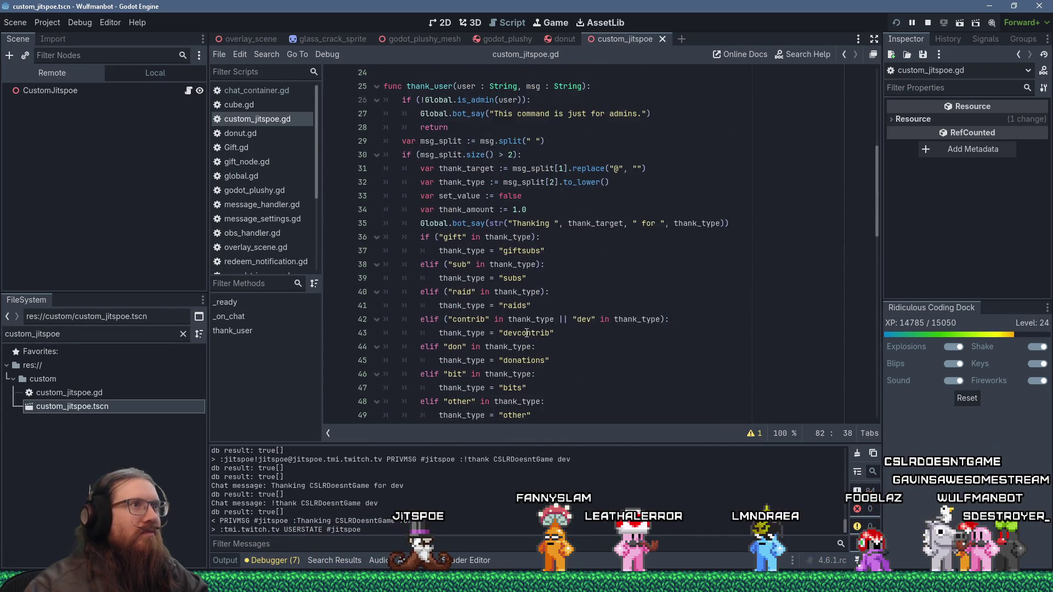
left_click(682, 222)
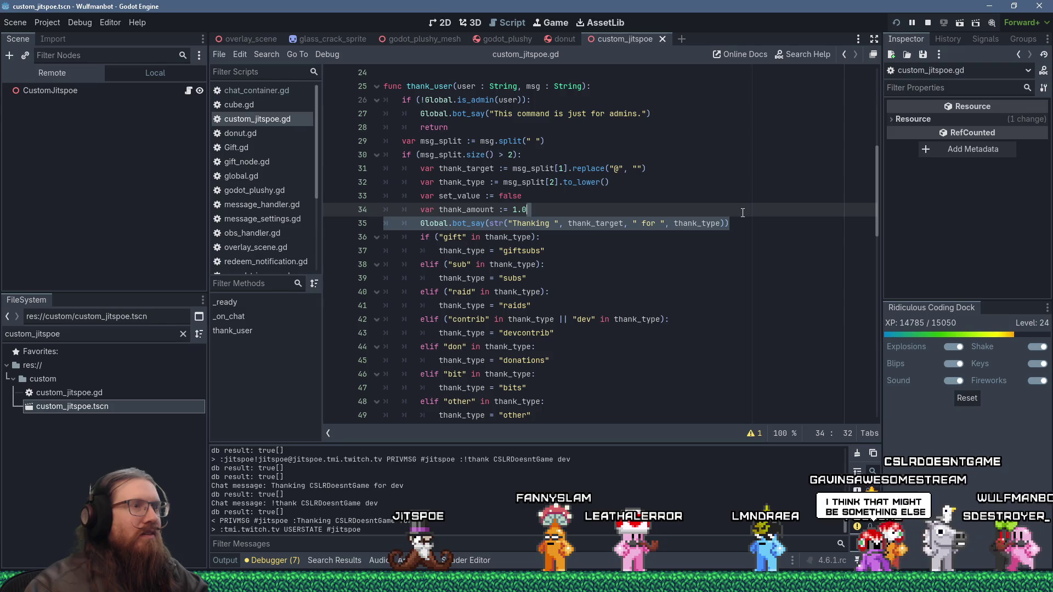
key("shift+Delete")
scroll(743, 213, "down", 18)
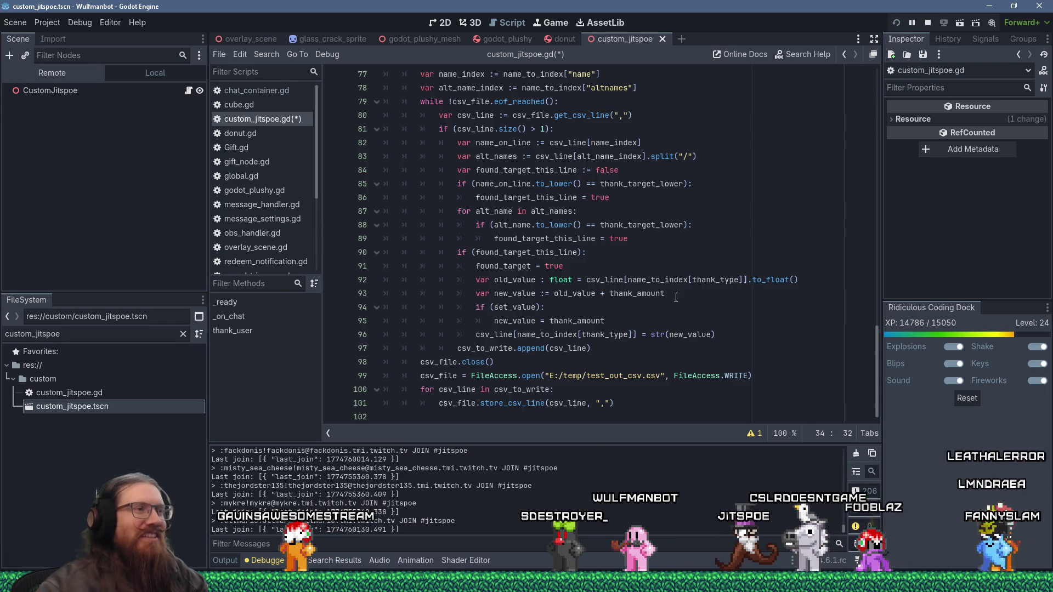
scroll(591, 337, "up", 1)
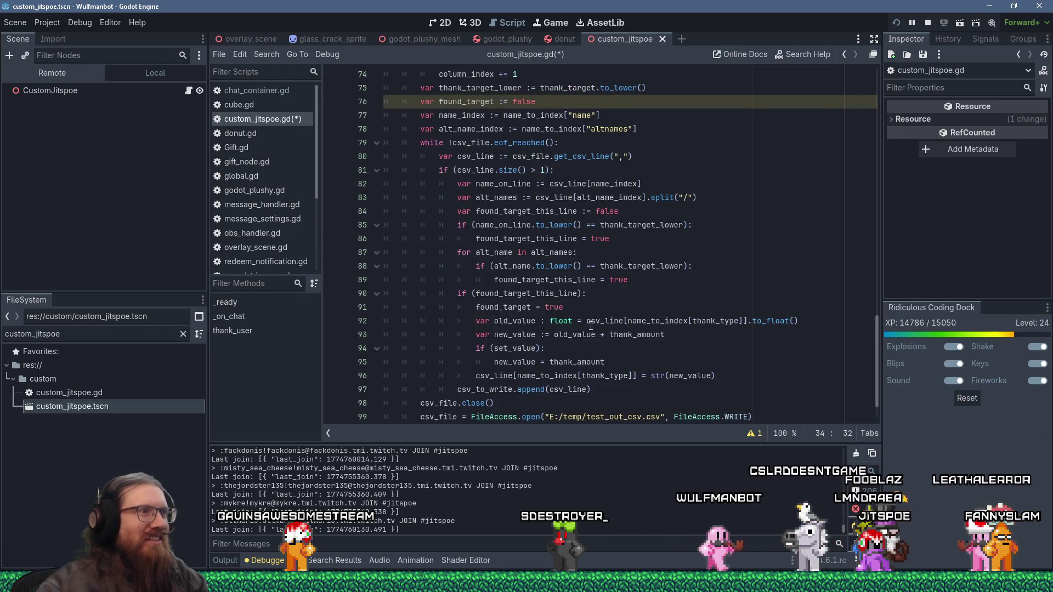
left_click(611, 387)
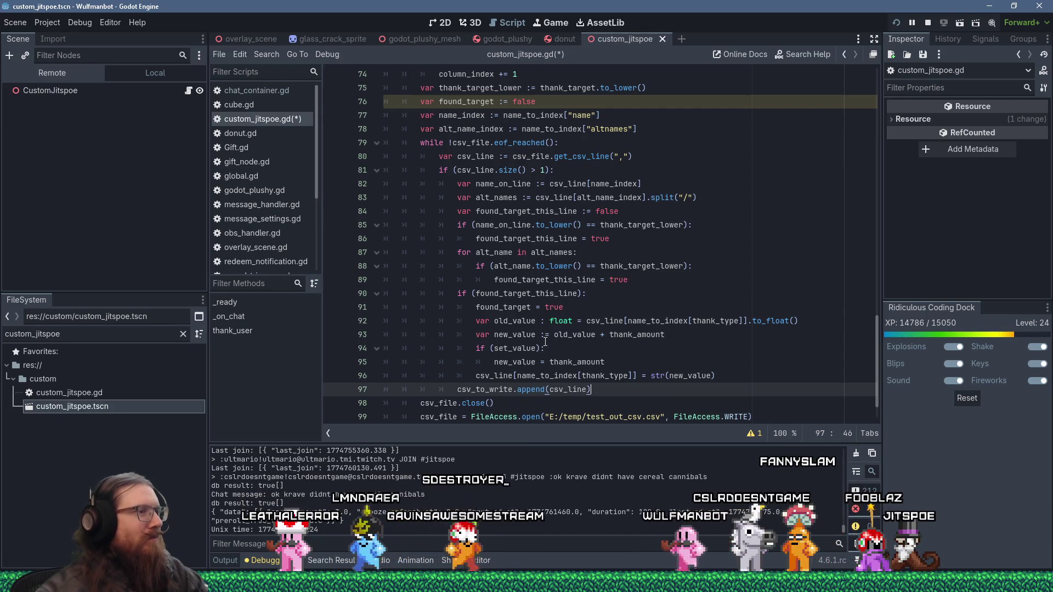
- Play the Watch Your Back video on YouTube
scroll(545, 344, "down", 1)
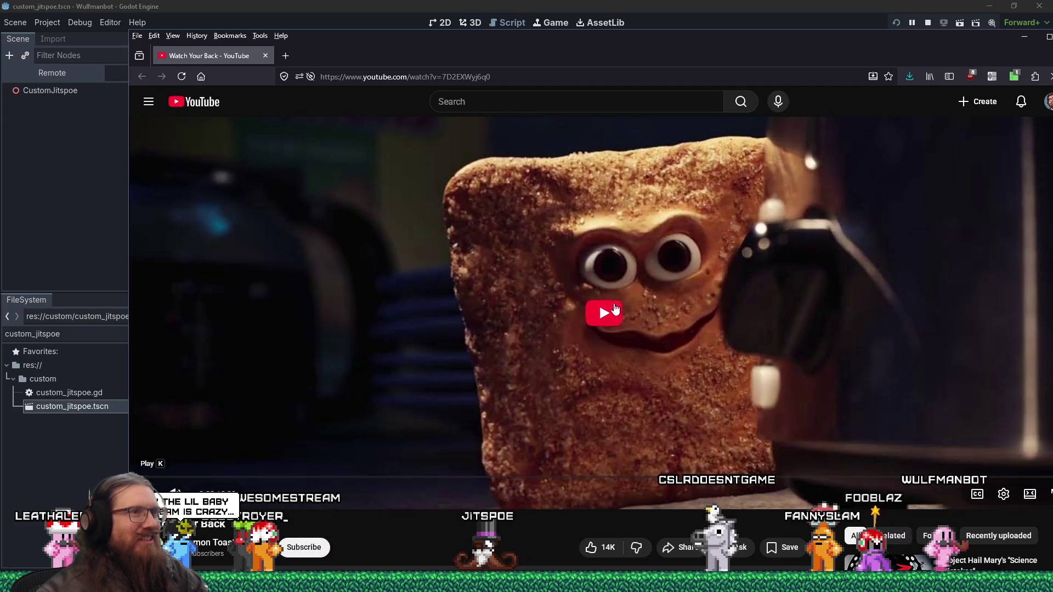
left_click(615, 311)
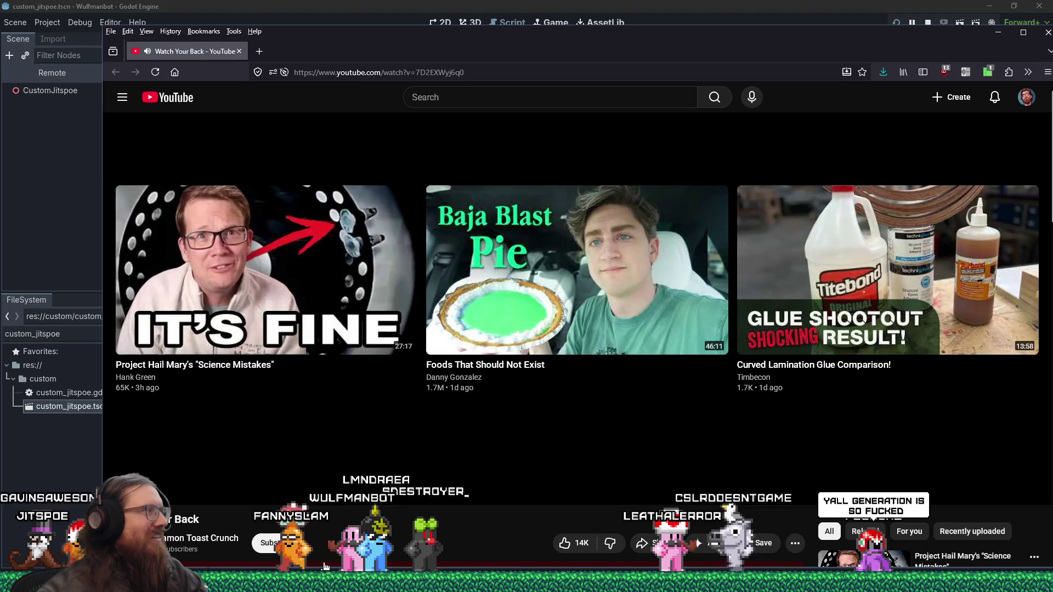
- Scroll through the Watch Your Back video's comments, then close the browser to return to Godot
scroll(323, 567, "down", 3)
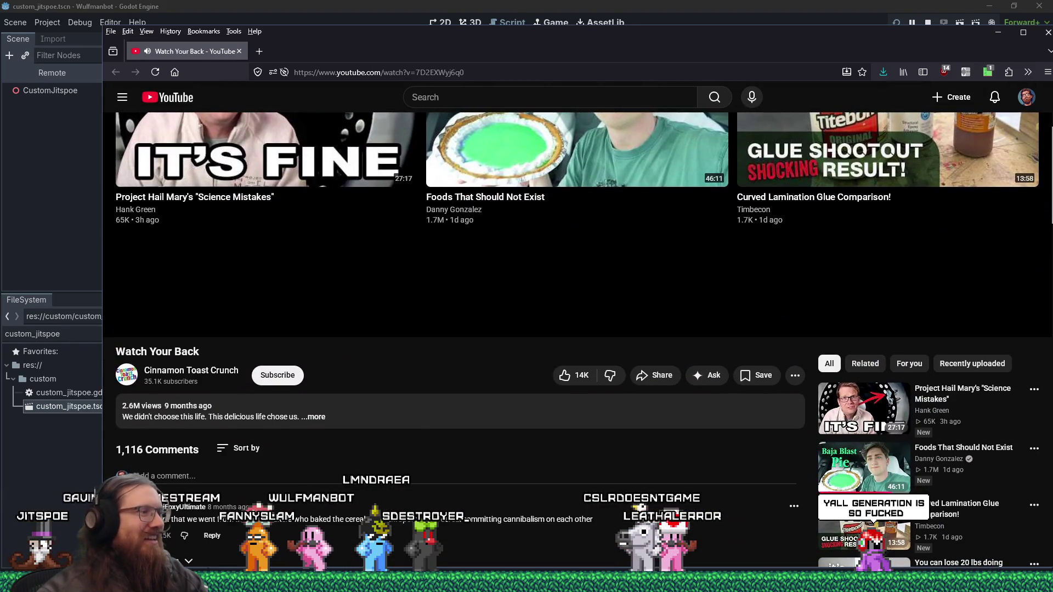
scroll(319, 538, "down", 1)
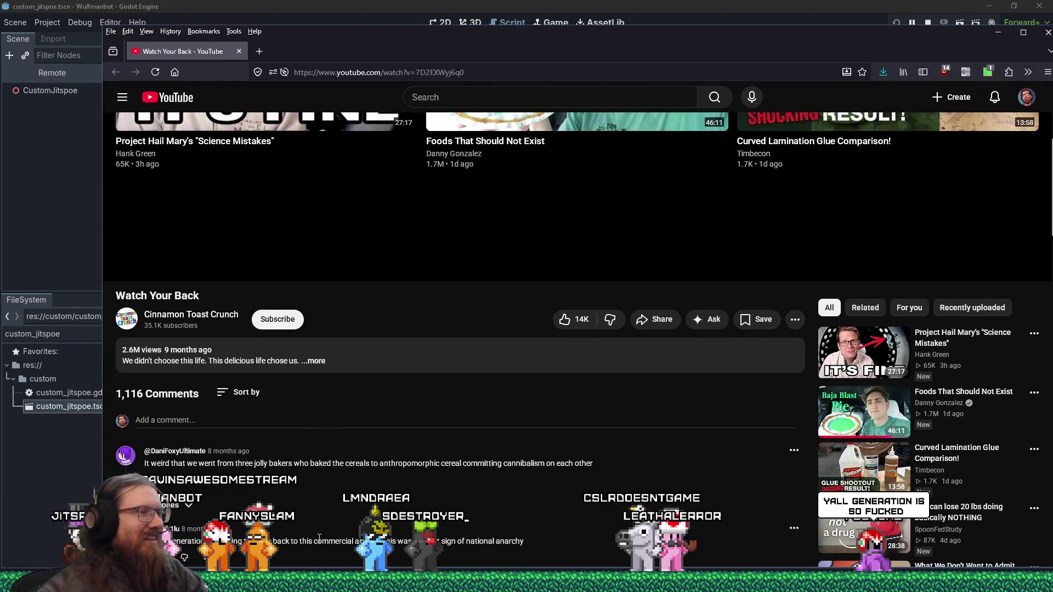
scroll(319, 538, "down", 1)
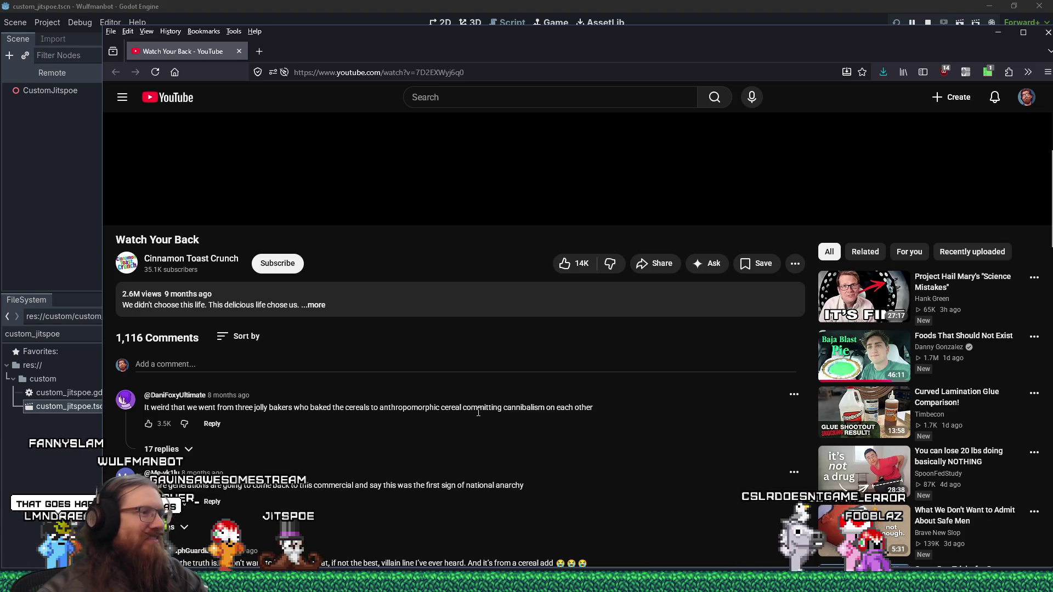
scroll(477, 412, "down", 2)
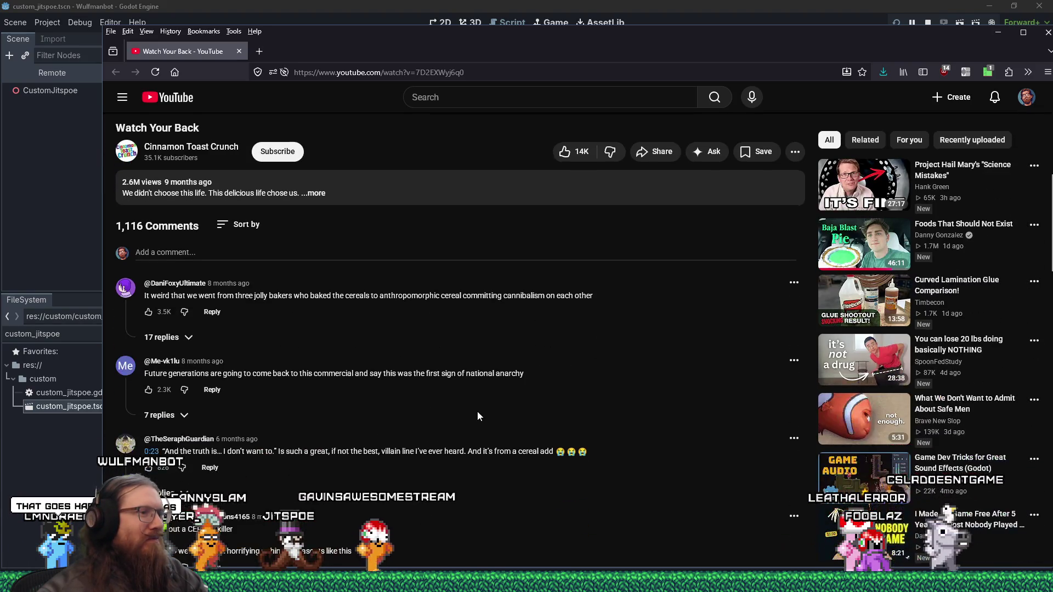
scroll(477, 414, "down", 3)
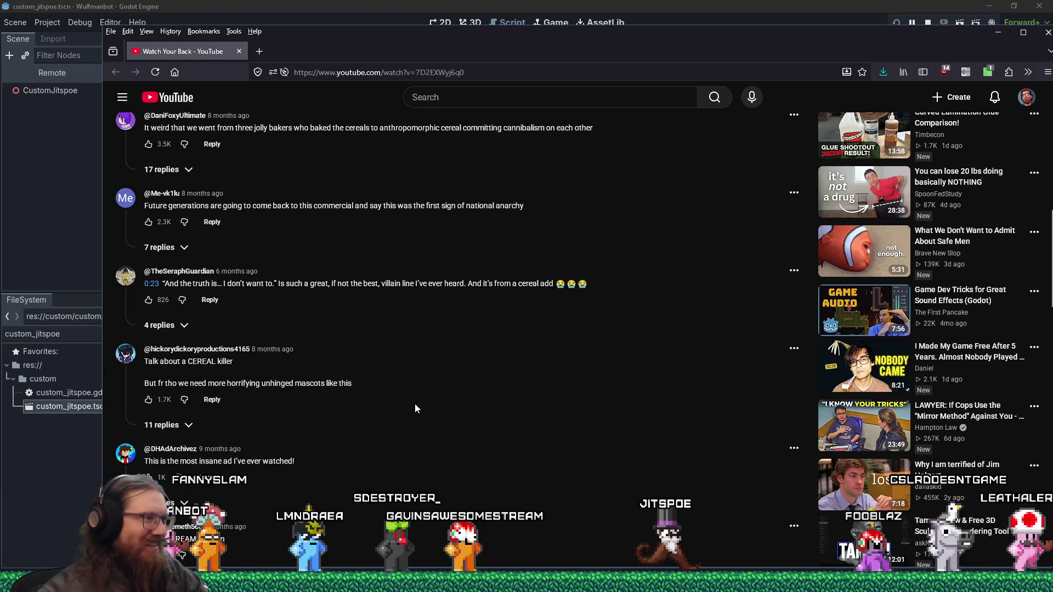
scroll(415, 406, "down", 2)
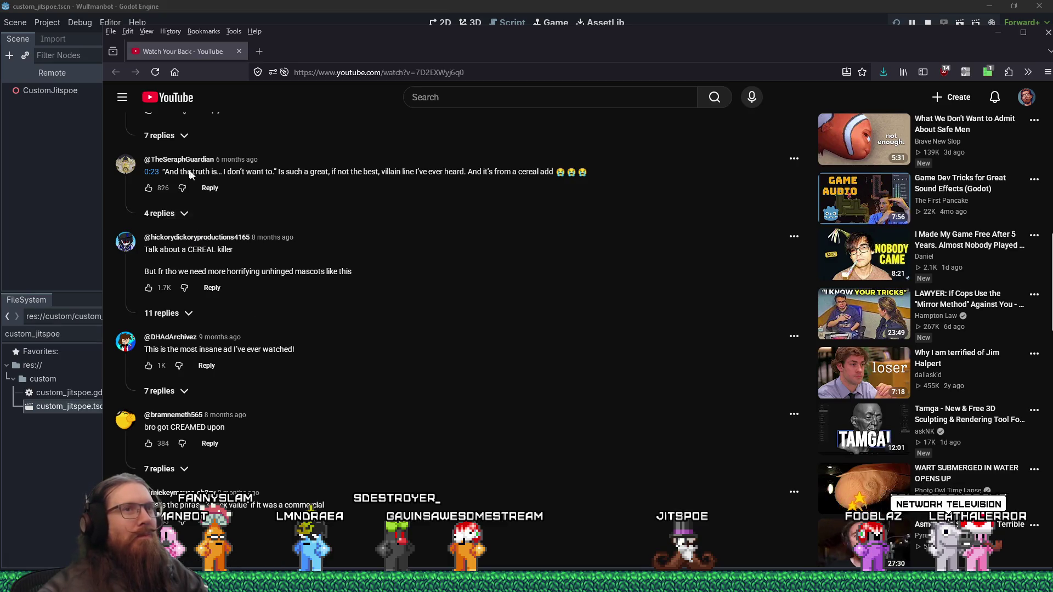
left_click(239, 51)
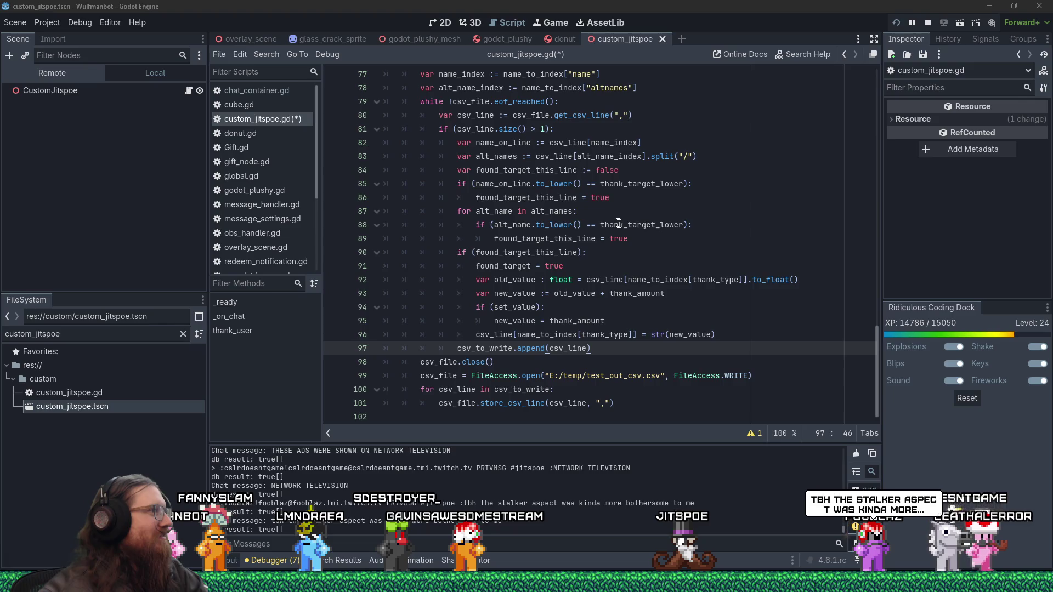
mouse_move(617, 222)
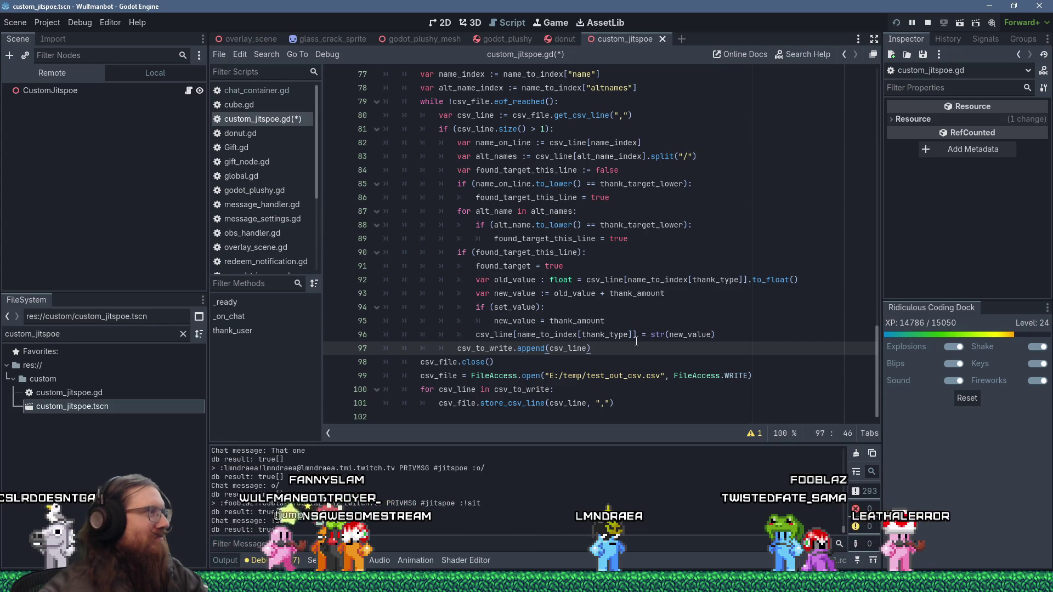
scroll(542, 291, "up", 5)
scroll(450, 243, "down", 5)
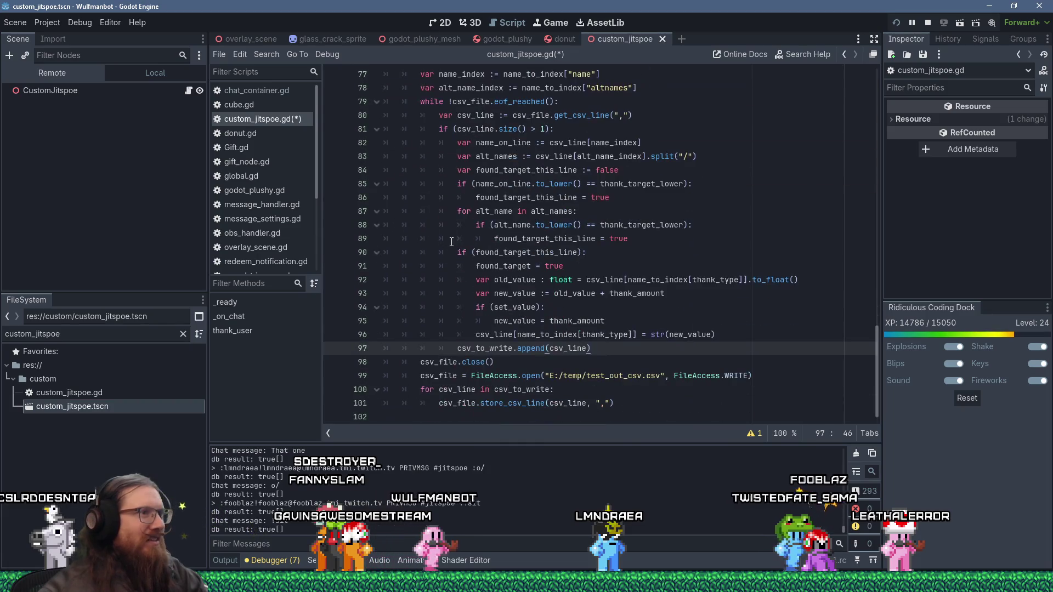
left_click(478, 253)
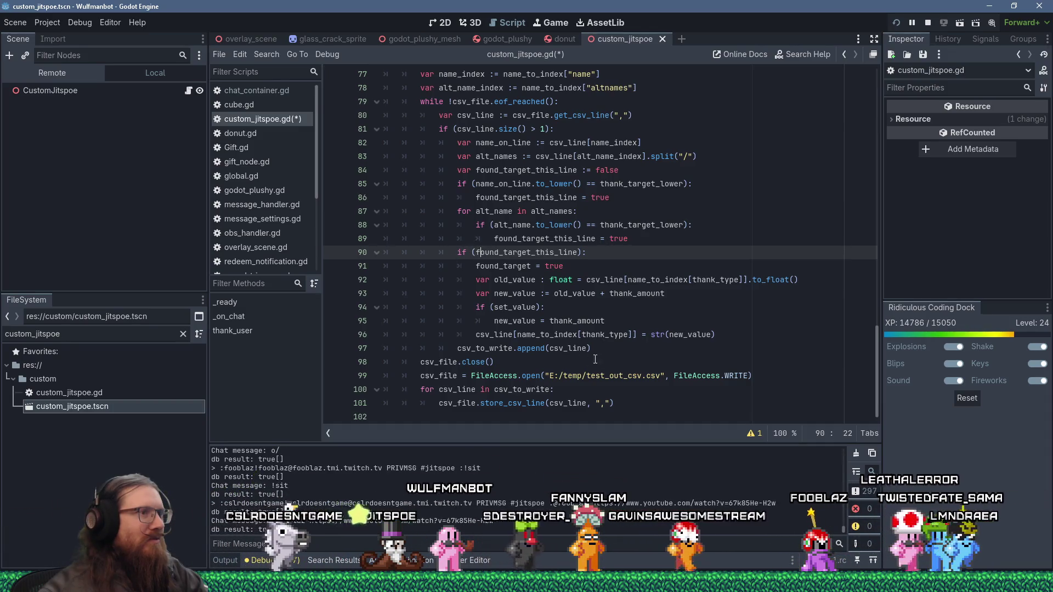
left_click(685, 350)
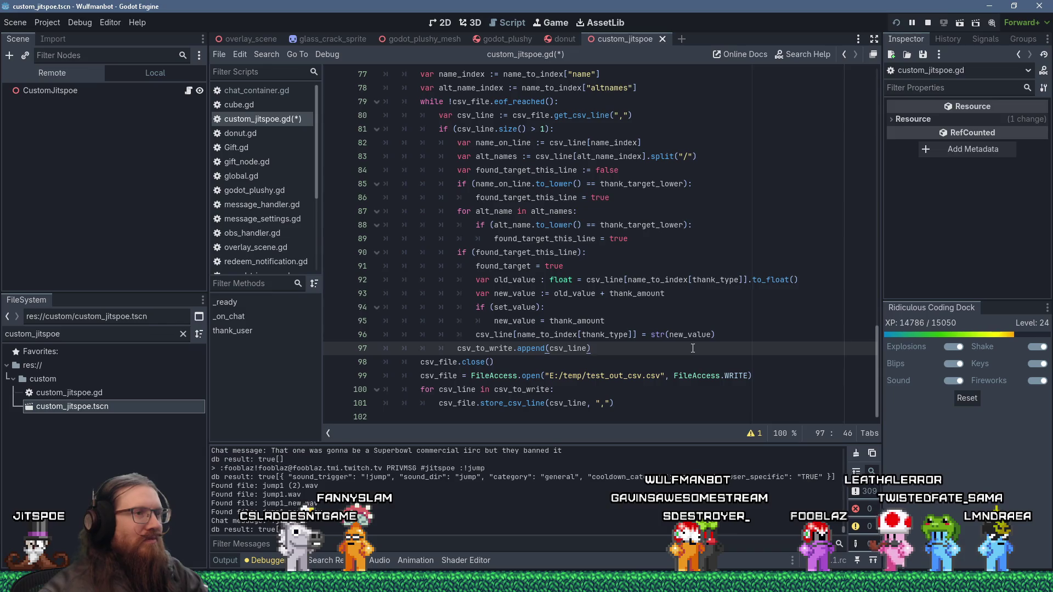
- On line 98 add 'if (!found_target): # Add a new line' with an indented csv_line array declaration
key("Return")
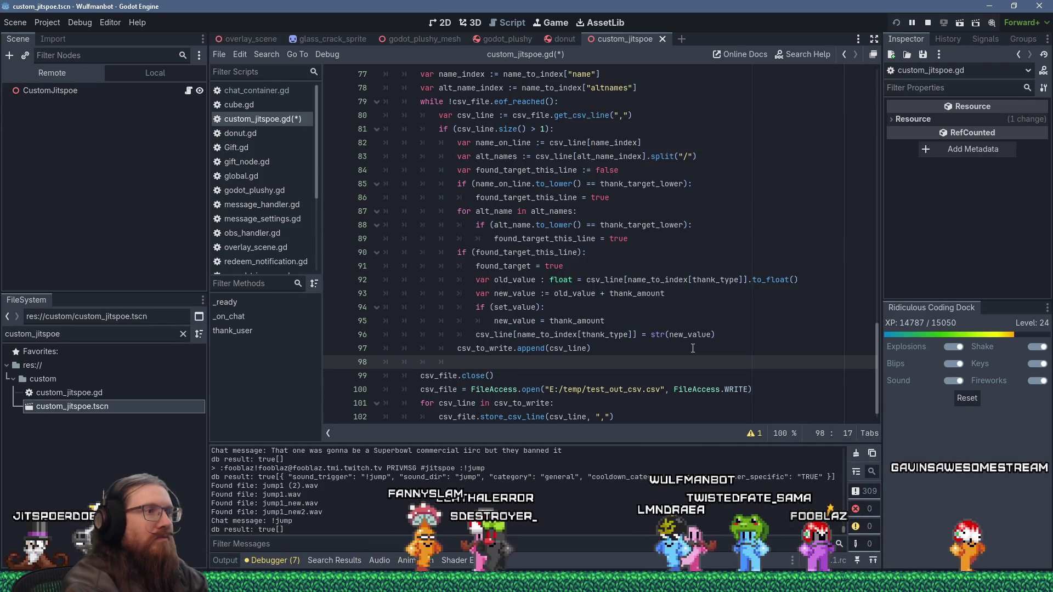
key("BackSpace")
key("BackSpace")
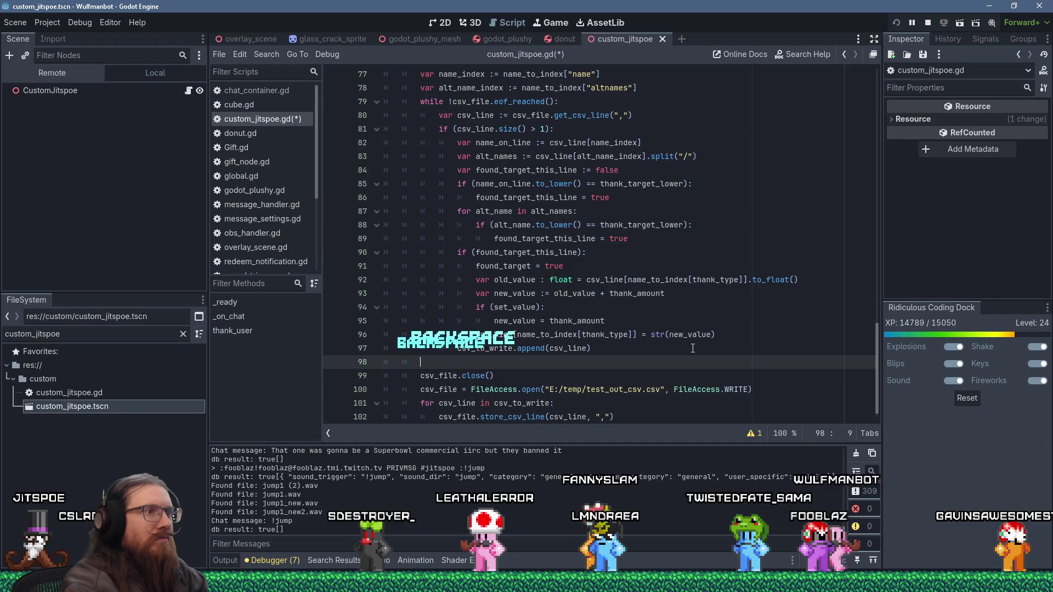
type("if (!")
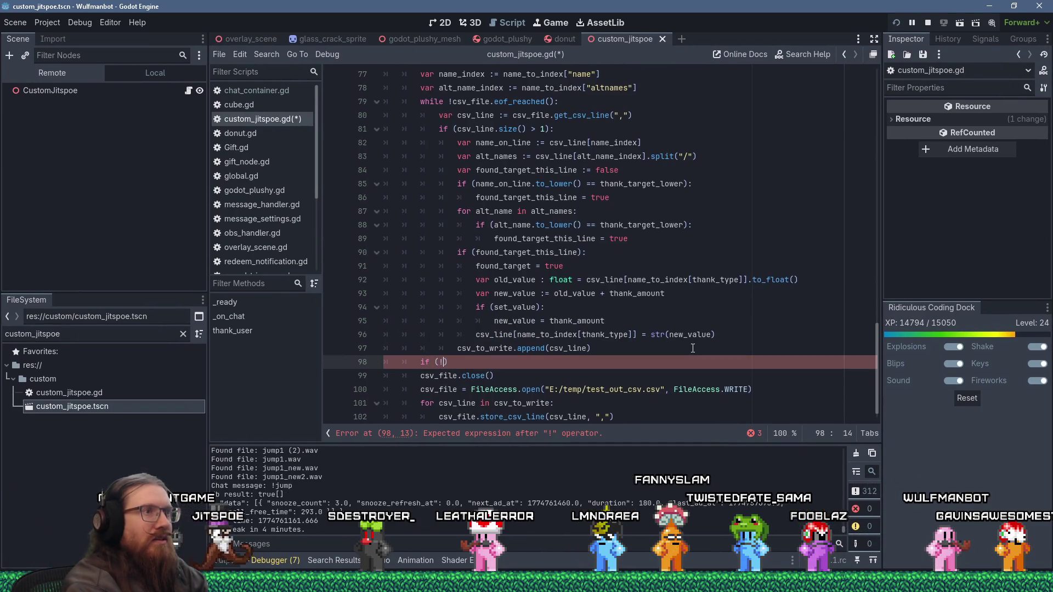
type("found_tar")
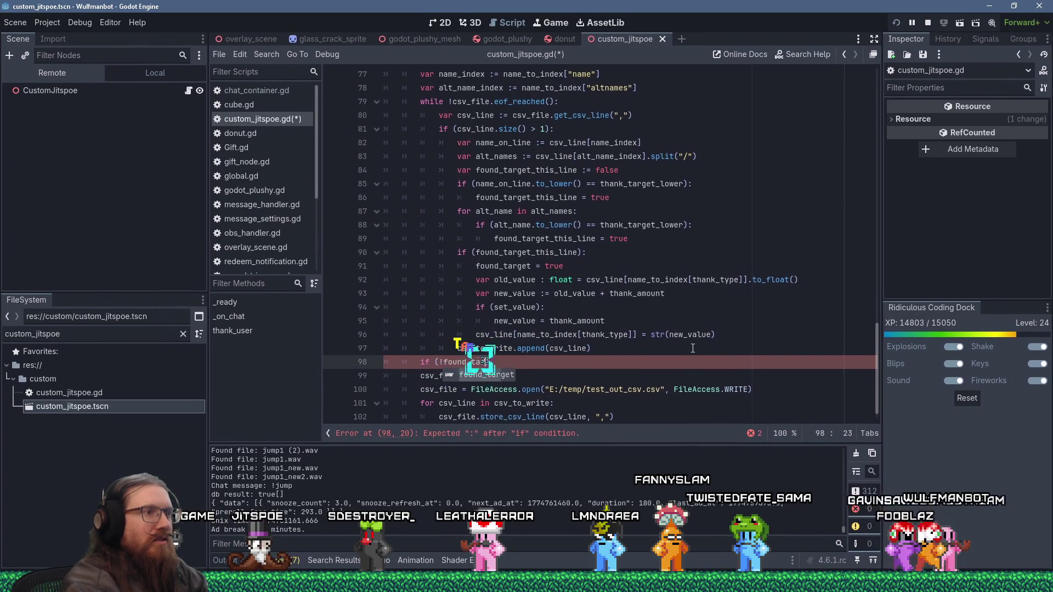
key("Tab")
type("): ")
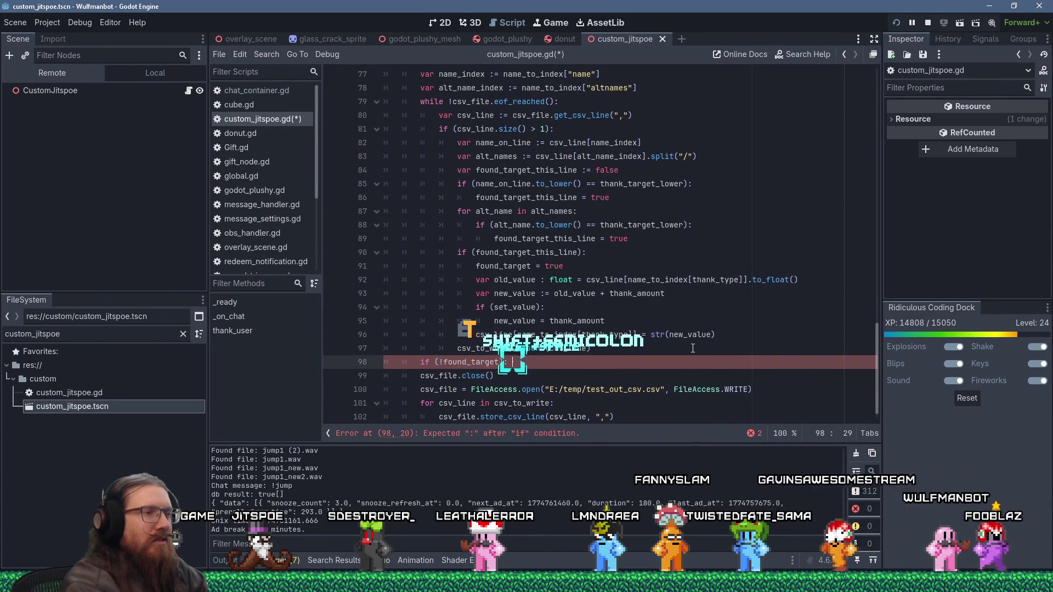
type("# Add")
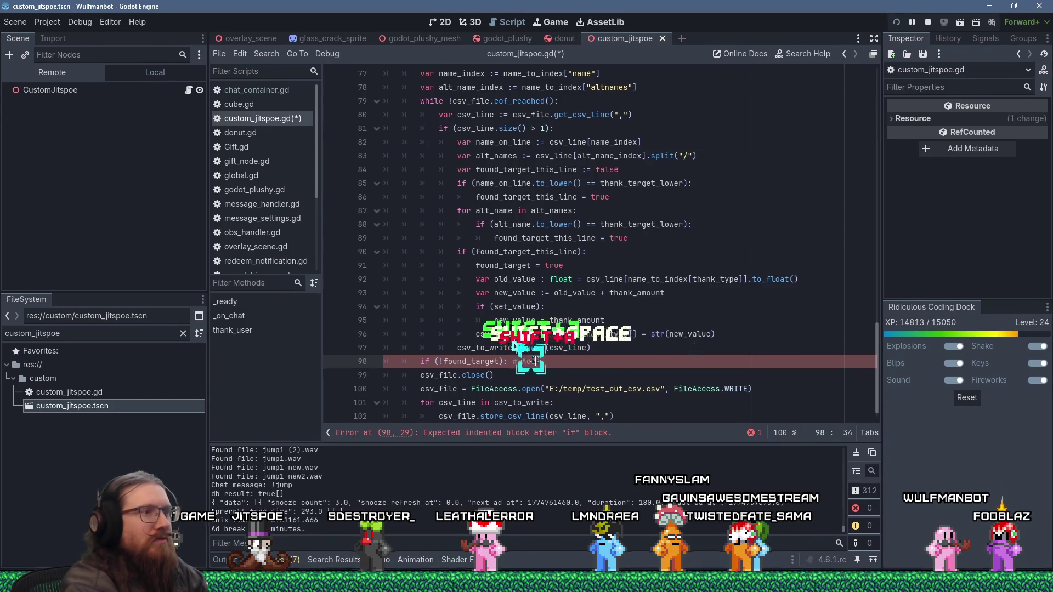
type(" a new sine")
key("Return")
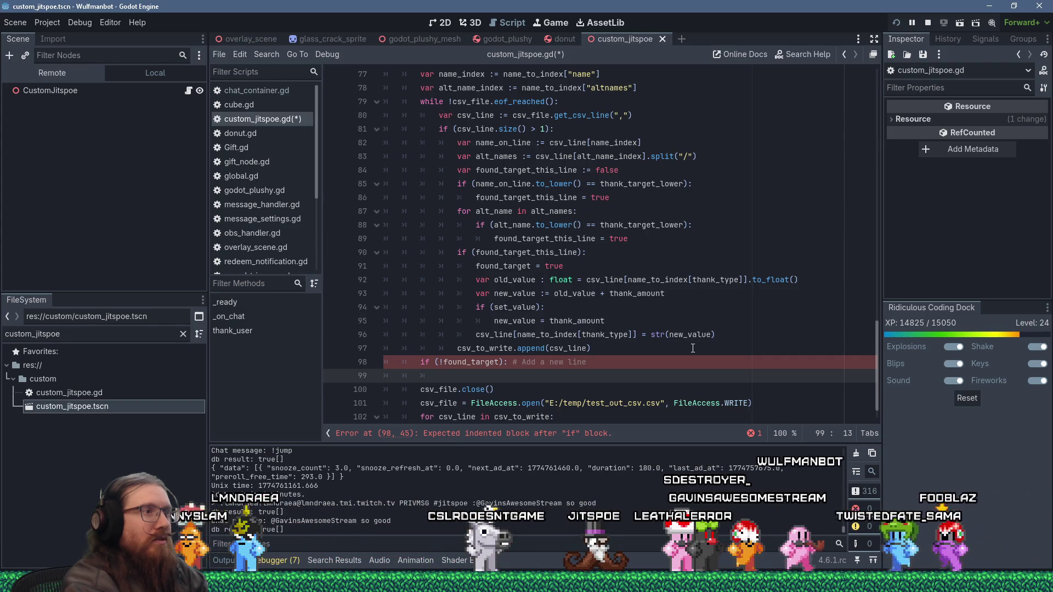
type("var cs")
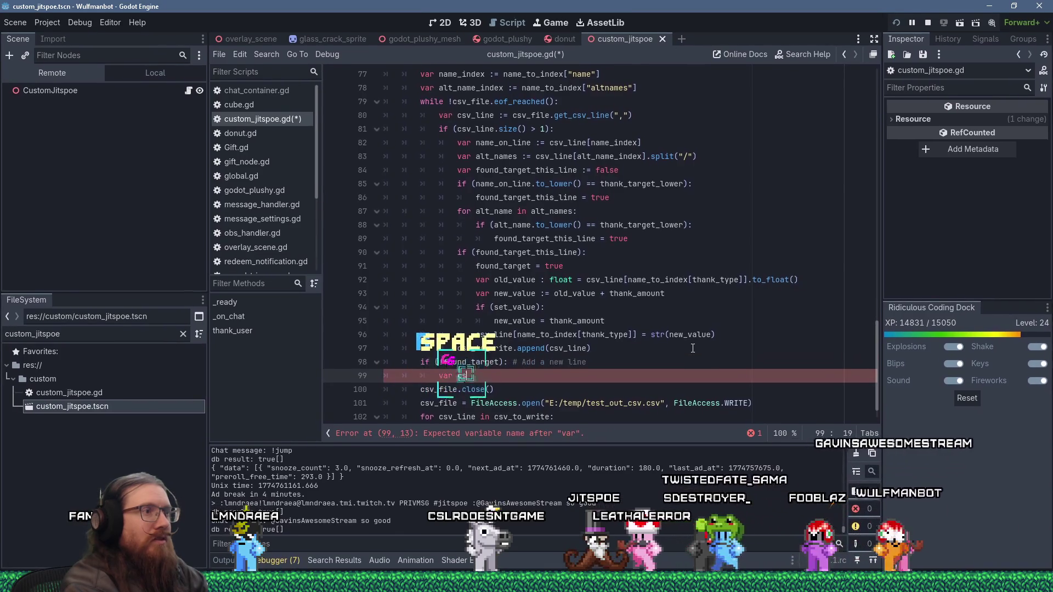
type("v_line")
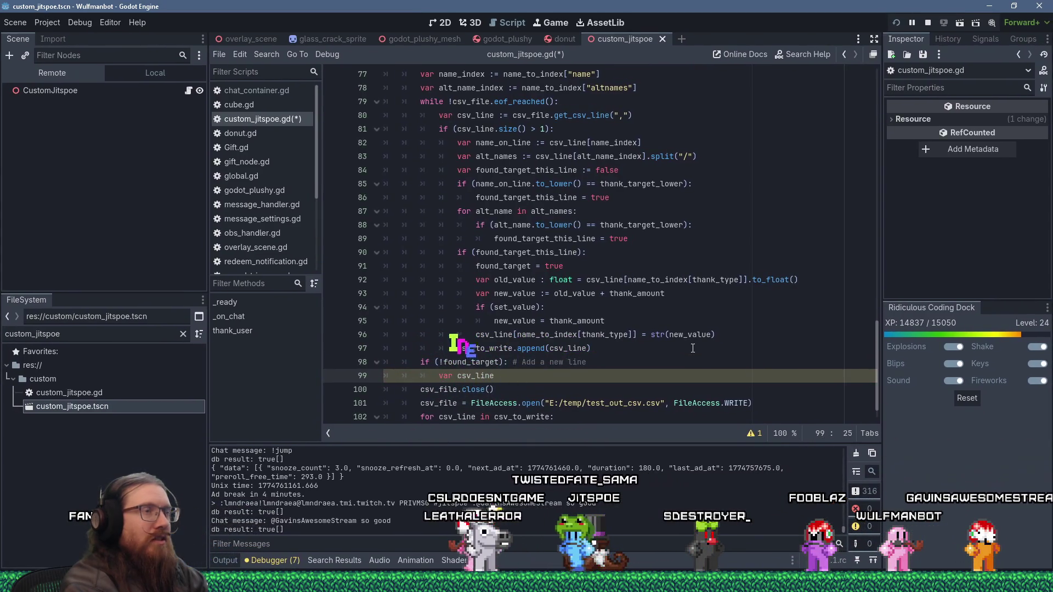
type(" : P")
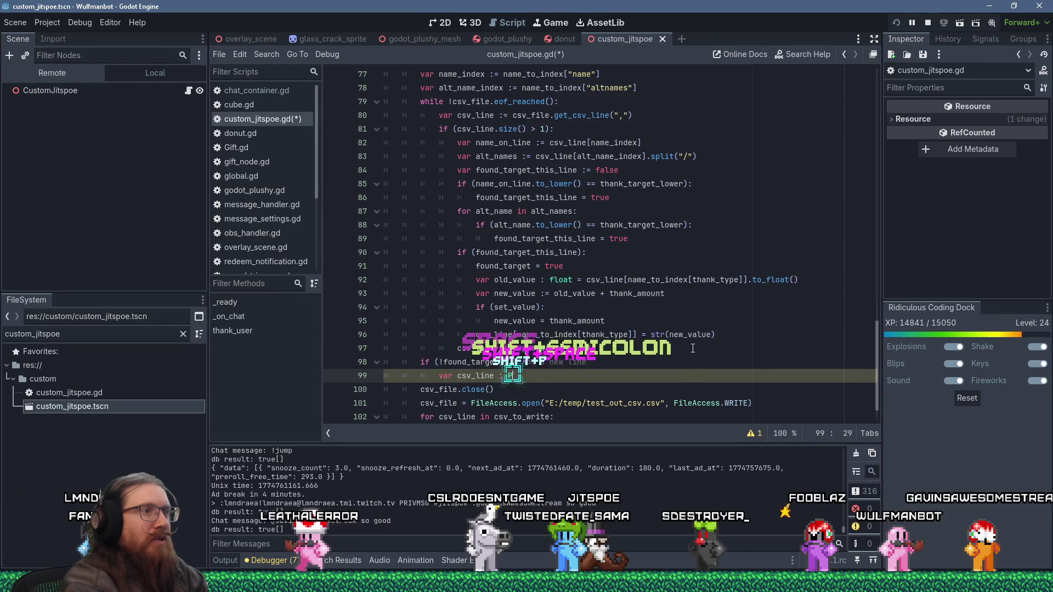
type("ackedStringArray")
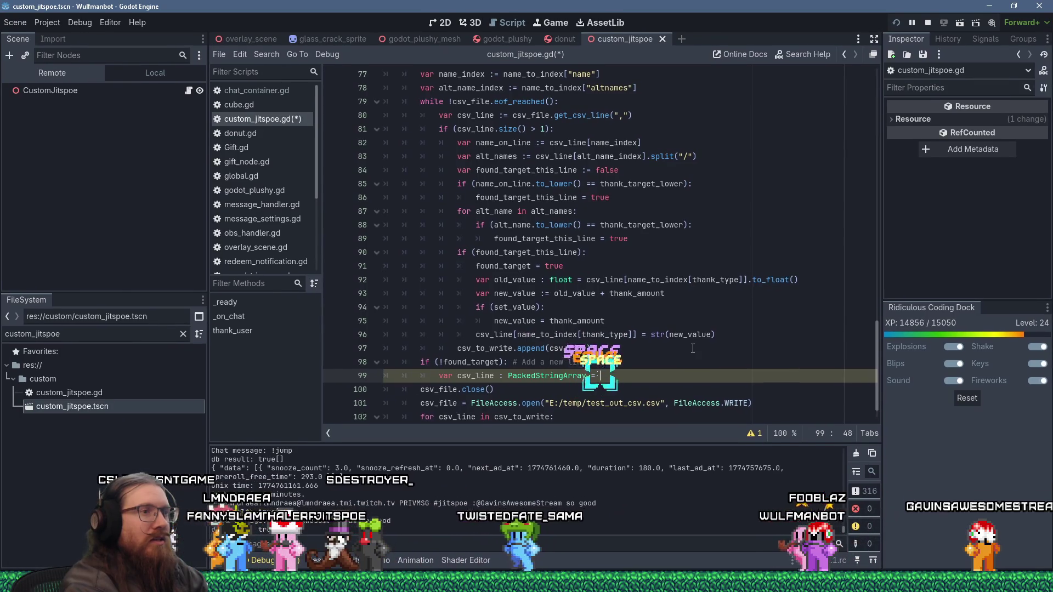
type(" = []")
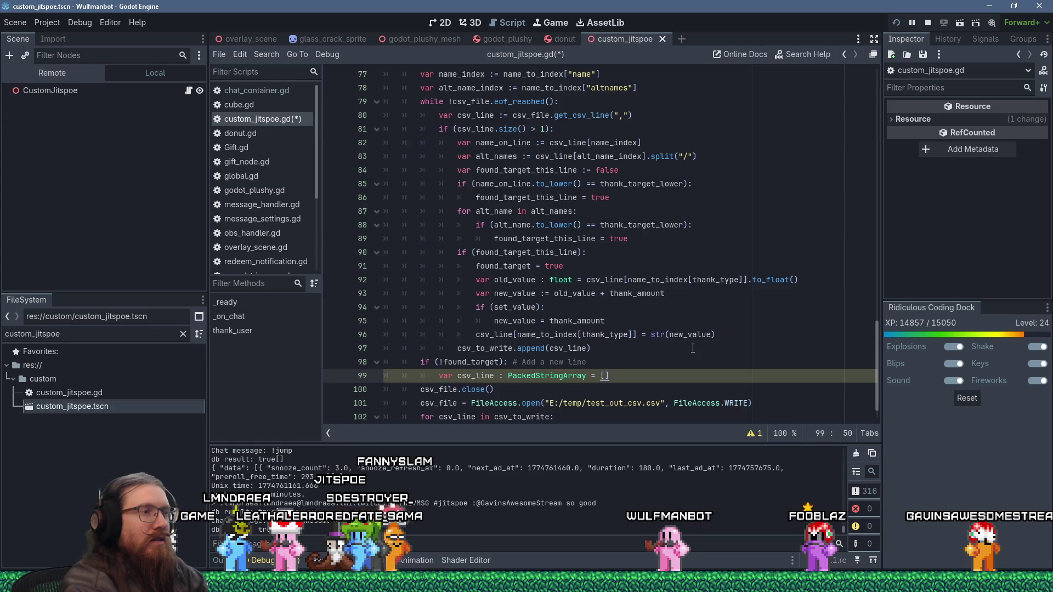
- Resize csv_line with csv_line.resize(header.size()) and begin the 'csv_line[name_index] =' assignment
key("Return")
type("csv_")
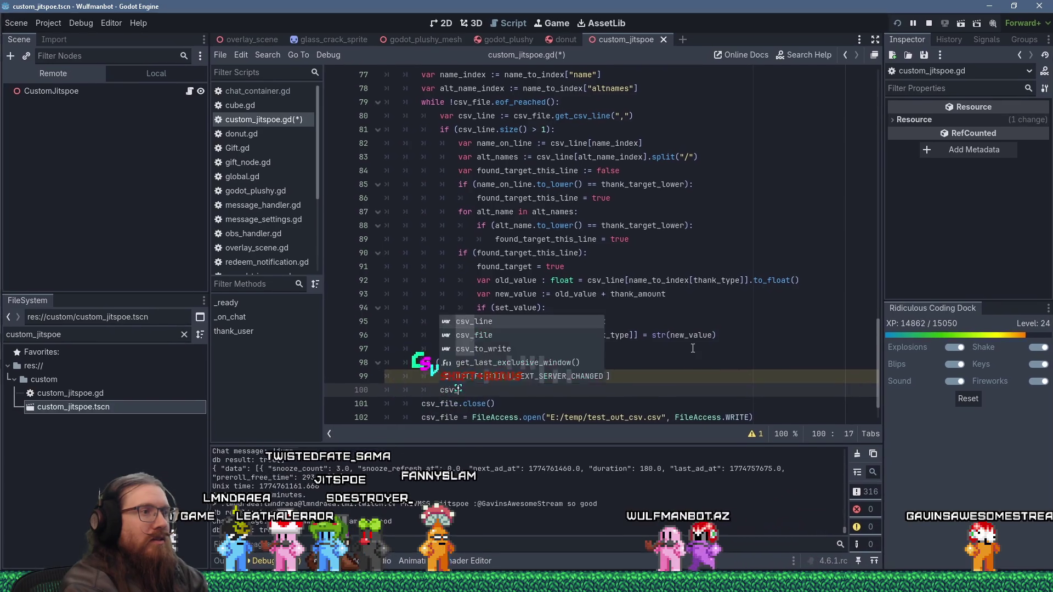
type("line.resize")
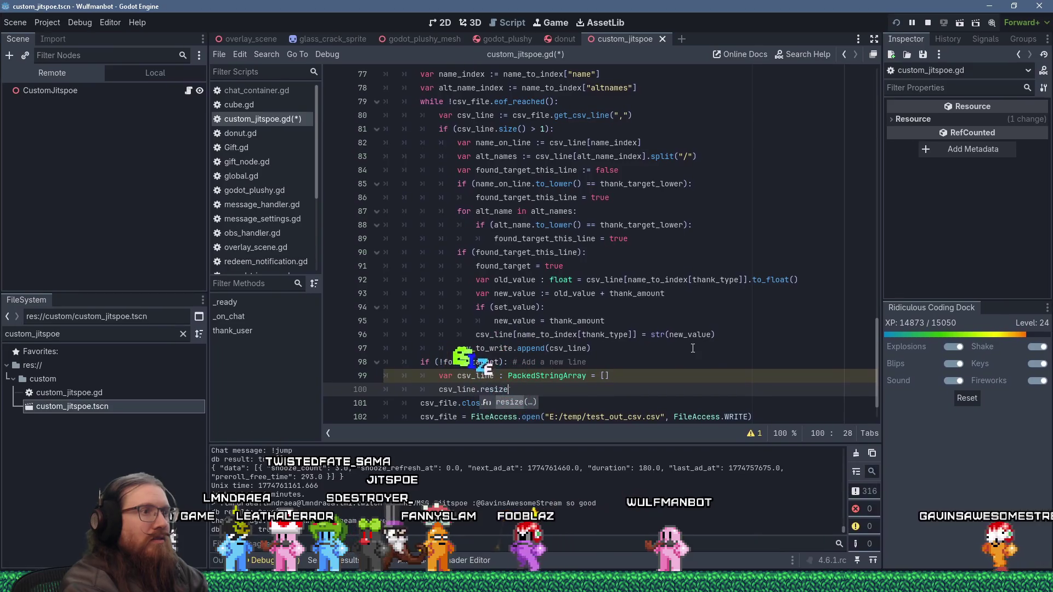
type("(header.s")
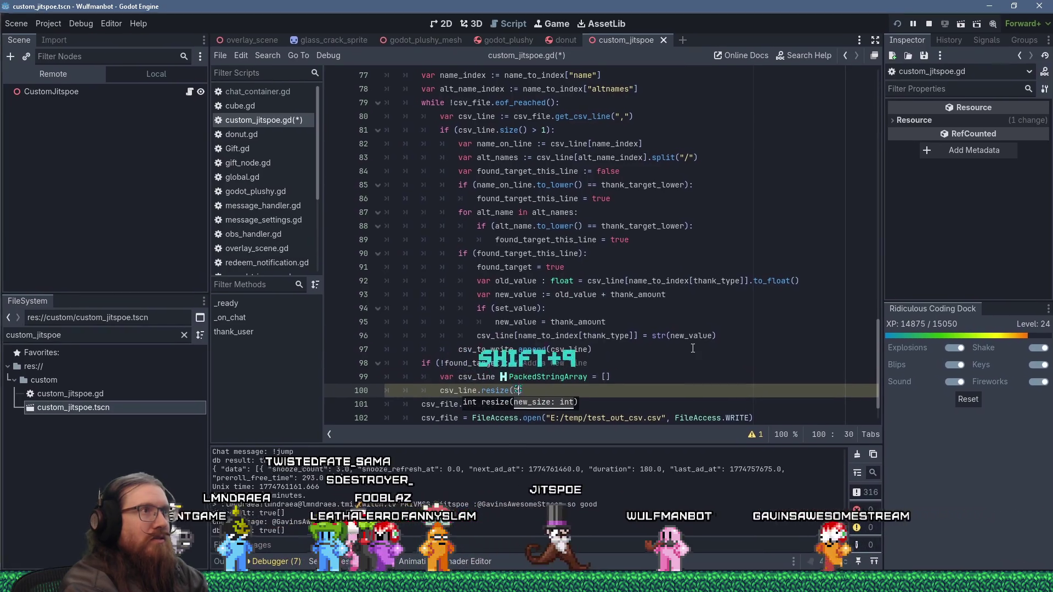
type("ize()):")
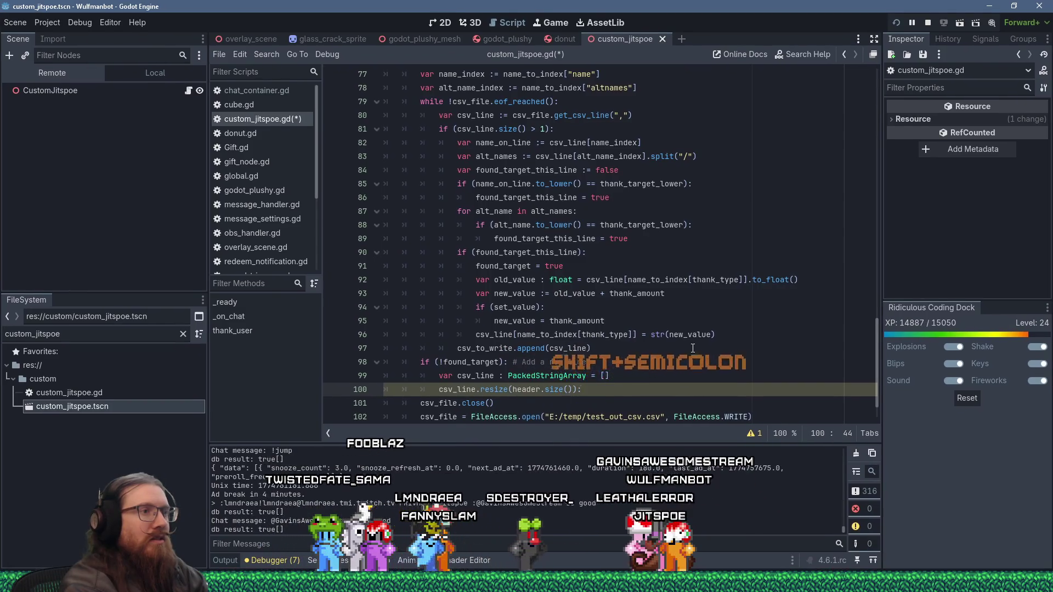
key("shift+BackSpace")
key("Return")
type("csv_li")
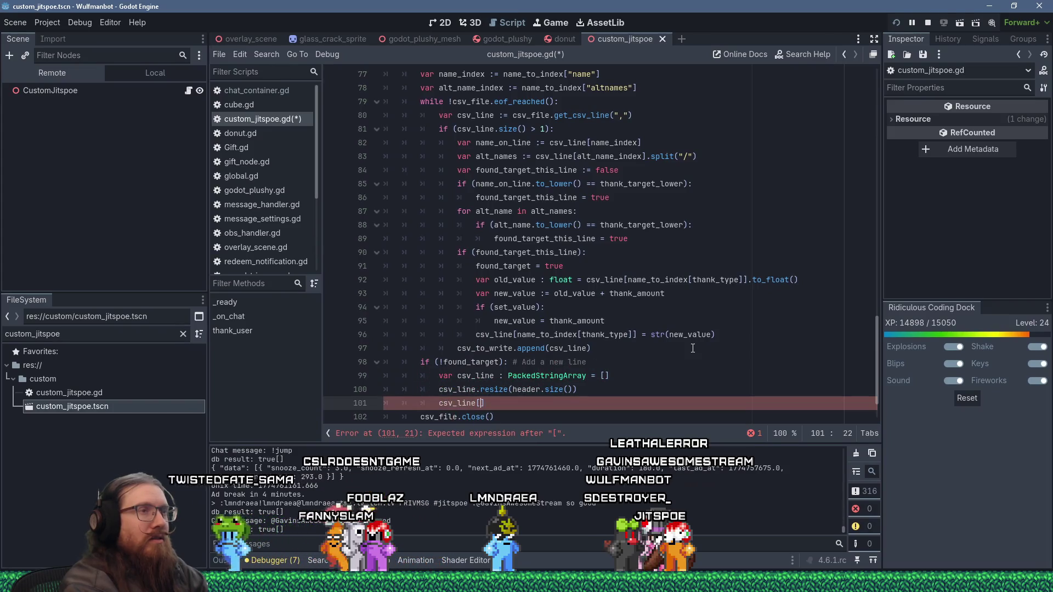
type("ne[name_inde")
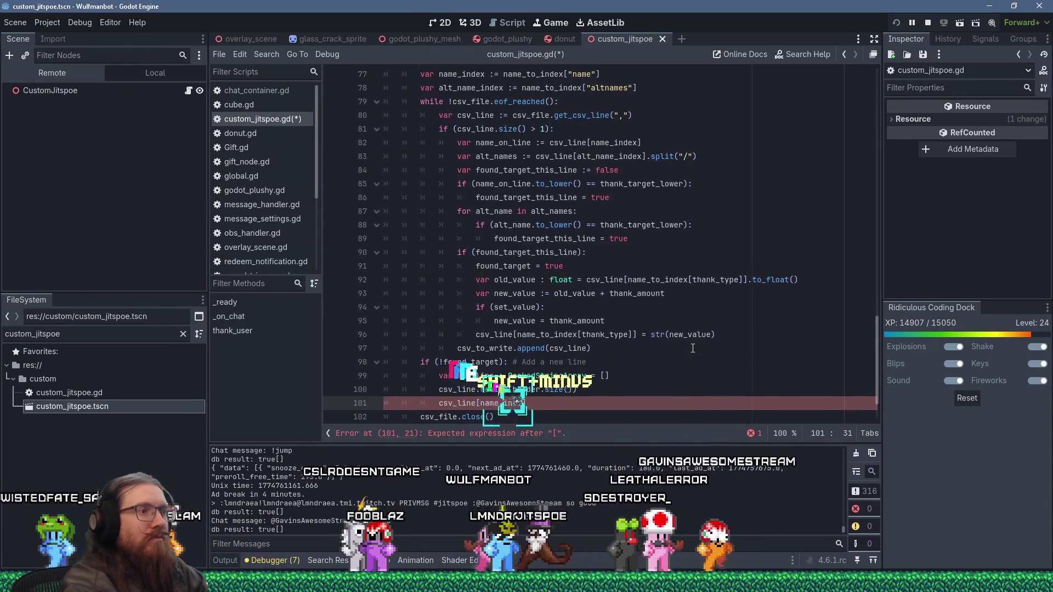
key("BackSpace")
type("e")
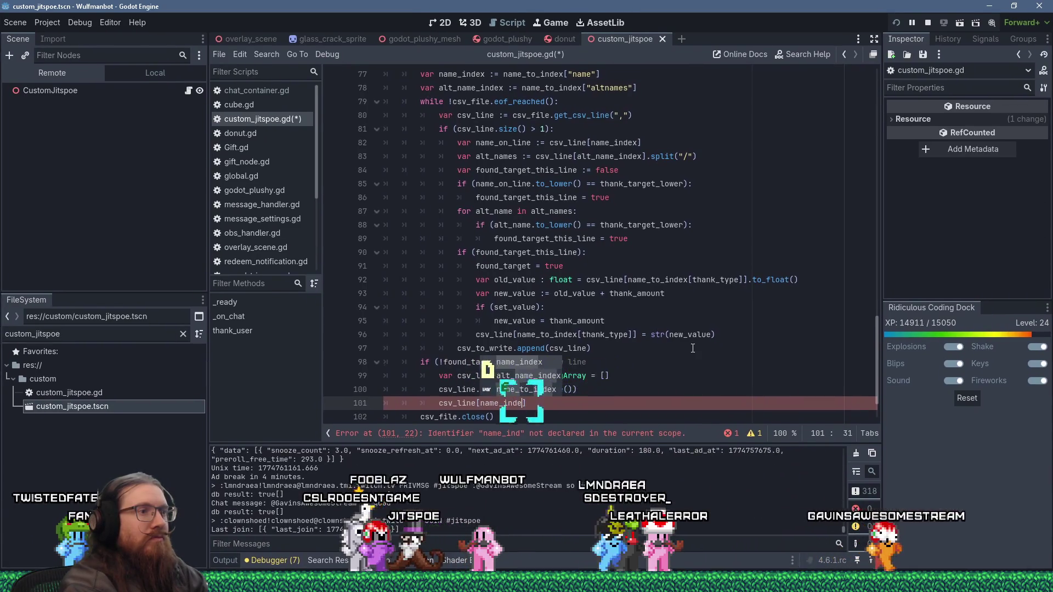
type("x]")
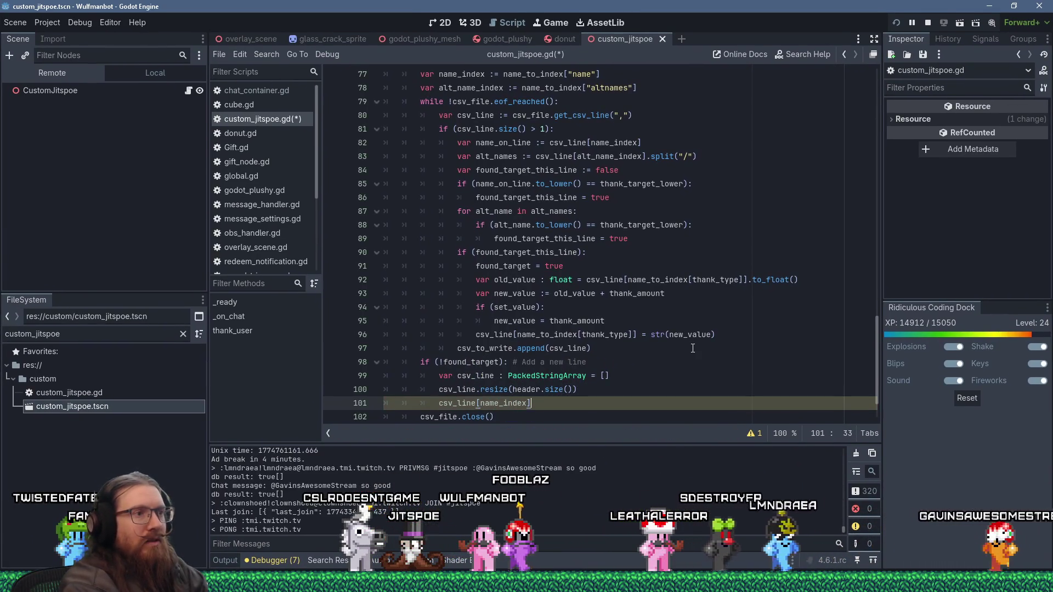
type(" =")
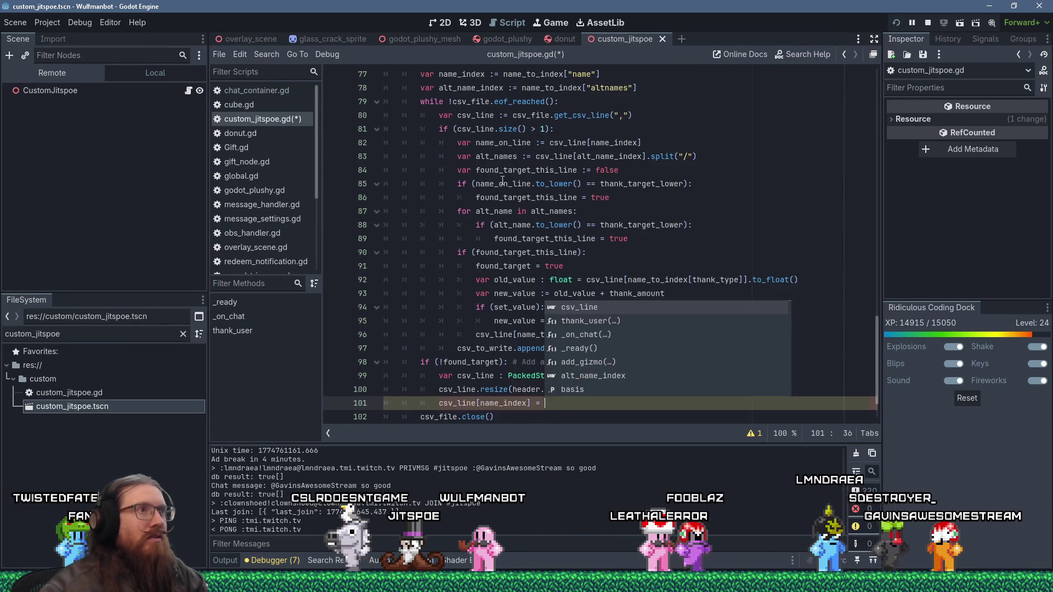
- Check the variable names above, then complete line 101 with thank_target
scroll(614, 204, "up", 5)
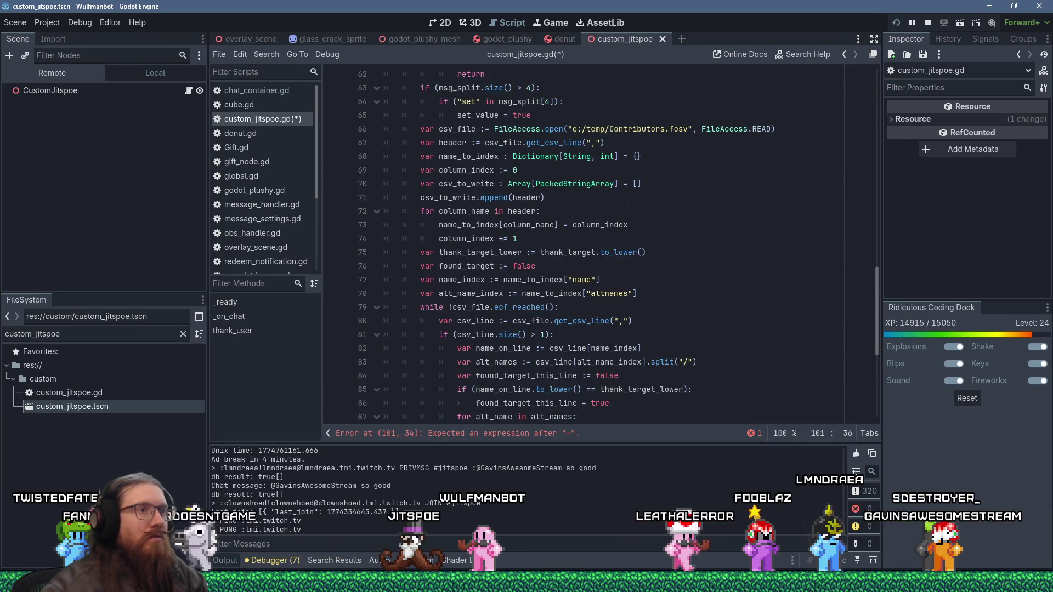
scroll(625, 206, "up", 1)
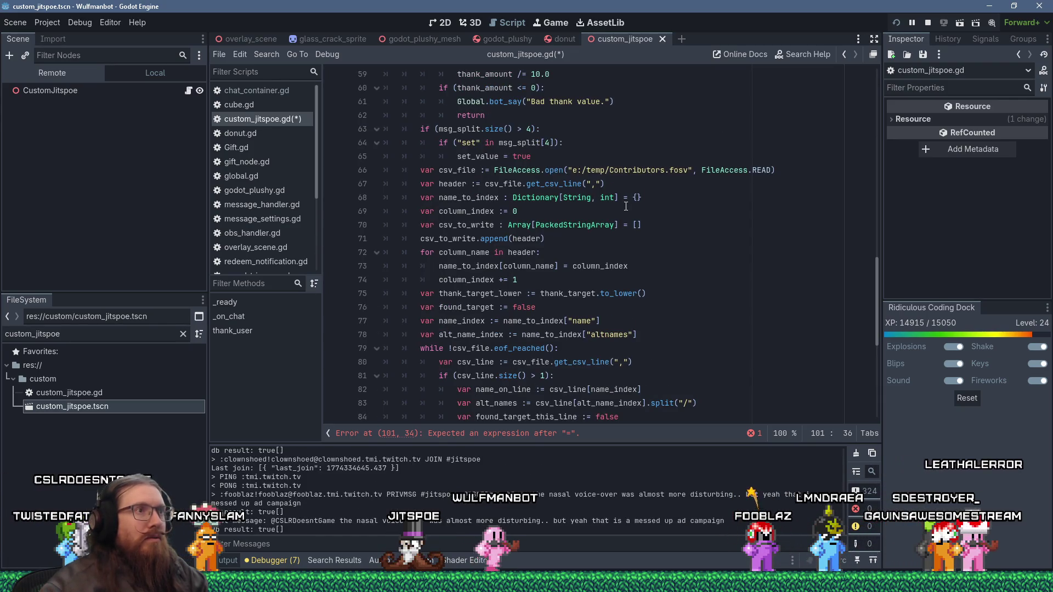
scroll(625, 206, "up", 1)
scroll(625, 206, "up", 2)
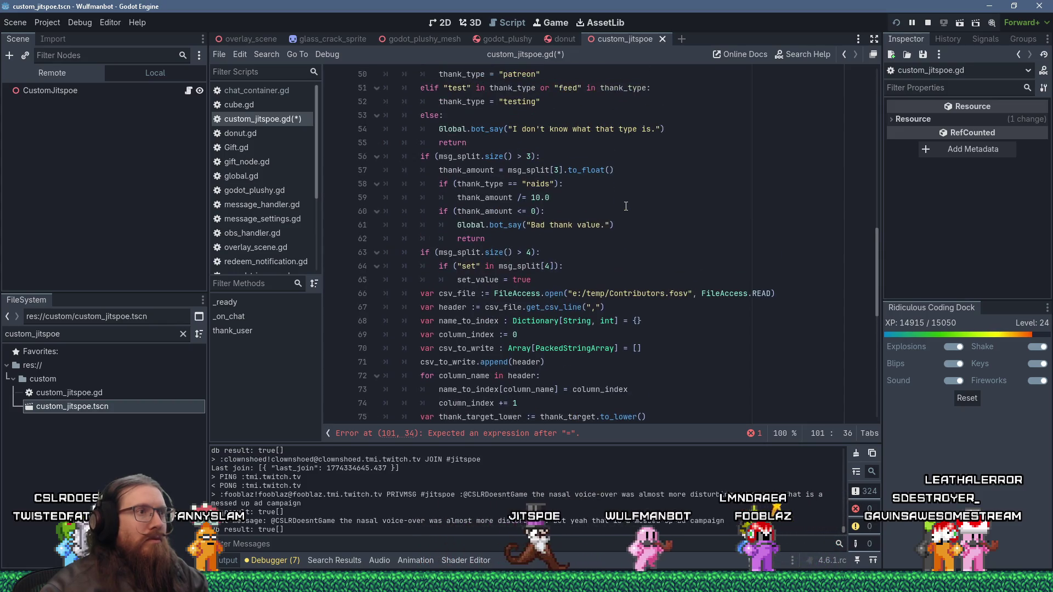
scroll(626, 206, "up", 13)
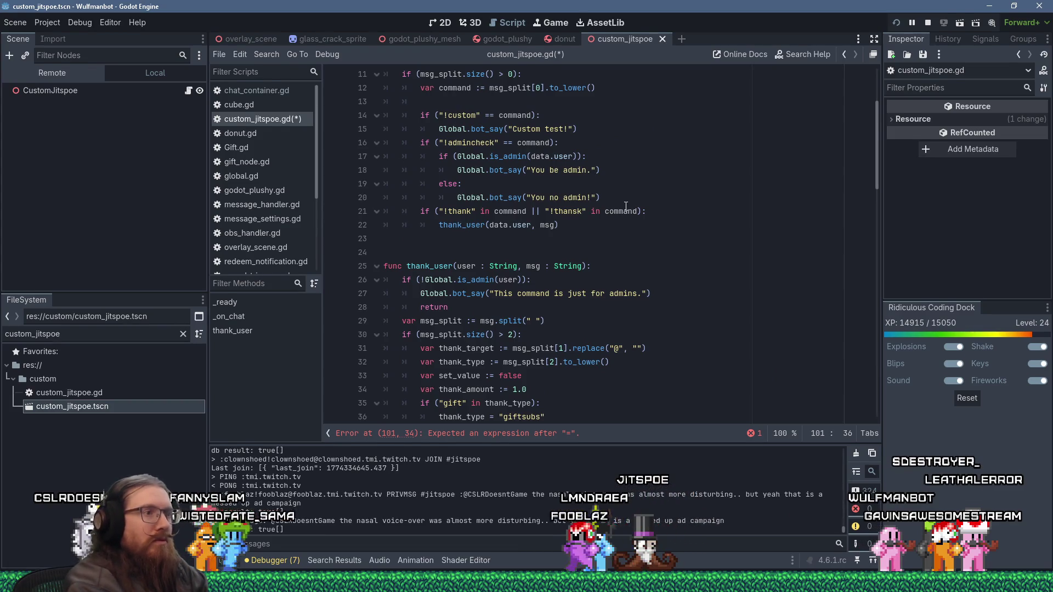
type("thank_target")
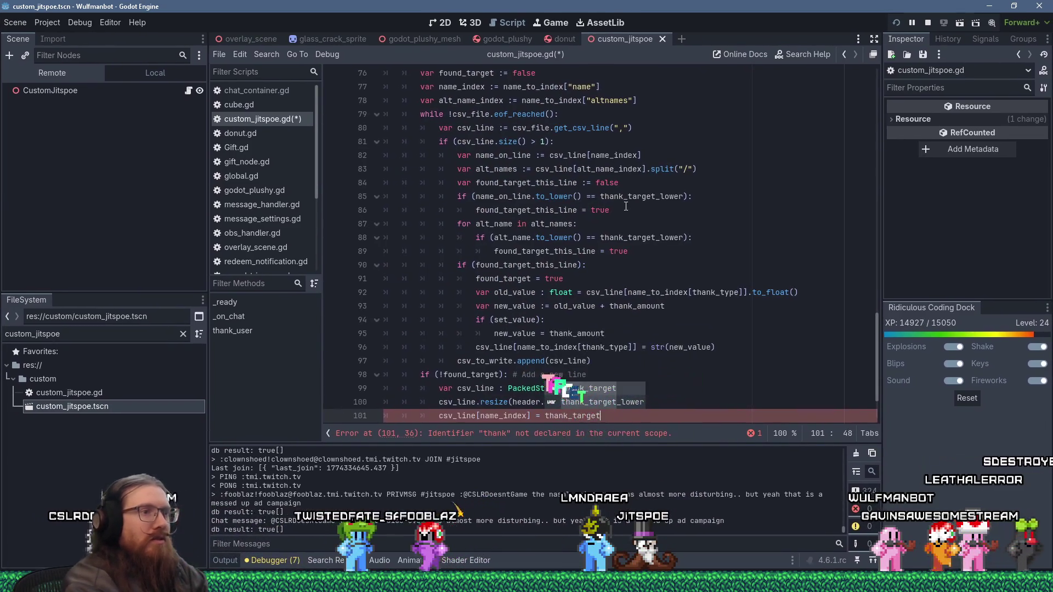
scroll(552, 257, "down", 2)
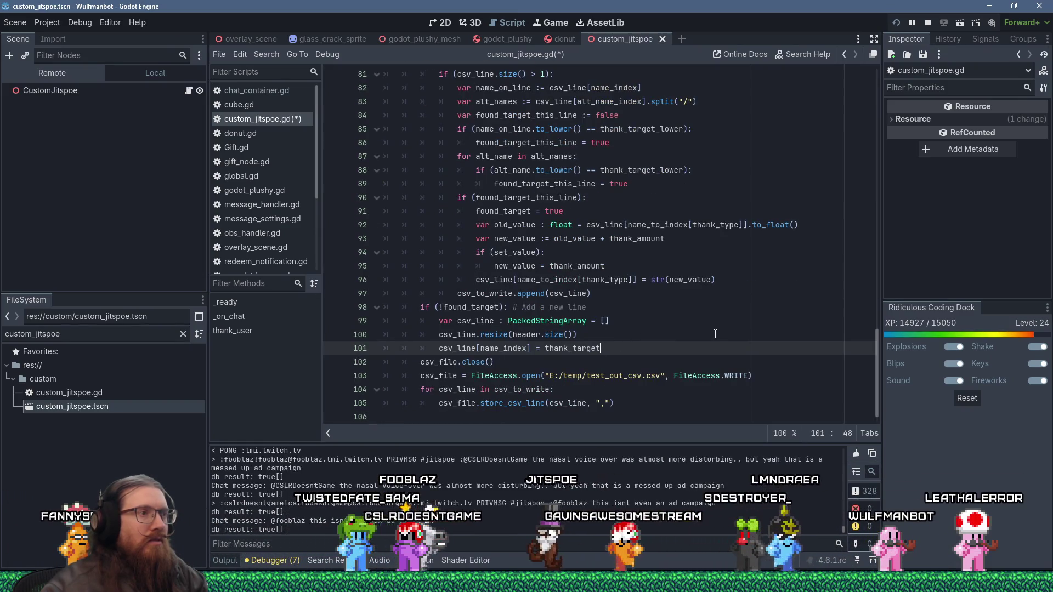
- Add line 102 storing str(thank_amount) in csv_line[thank_type]
key("Return")
type("csv_")
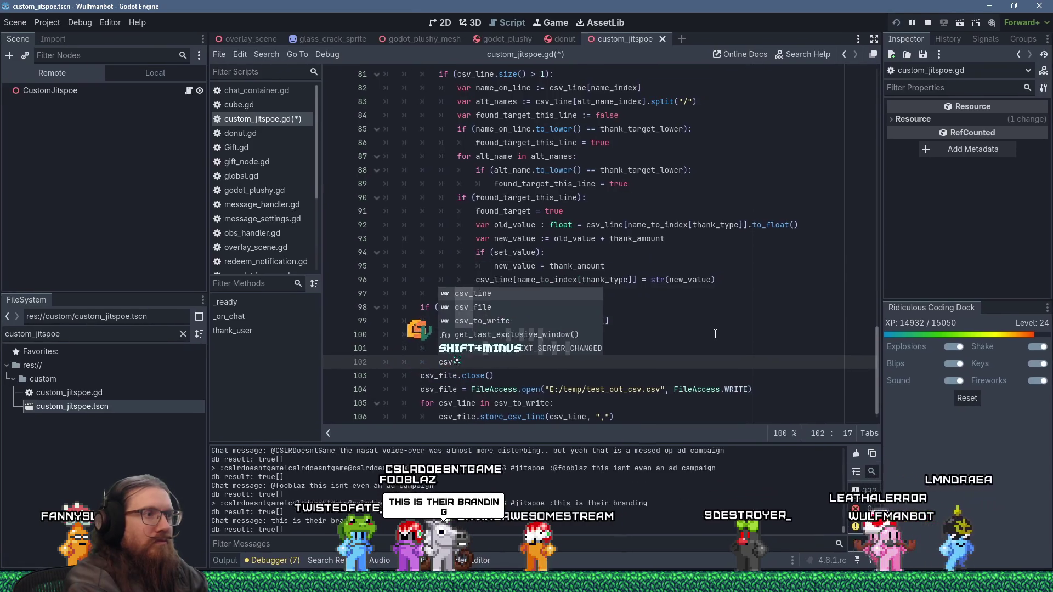
type("line[")
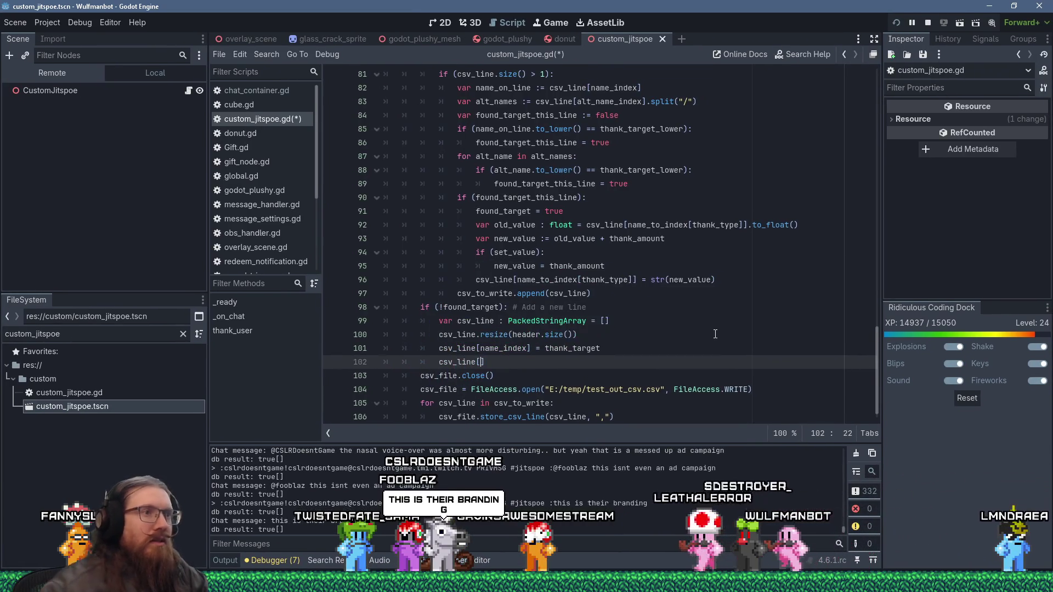
type("thank_type")
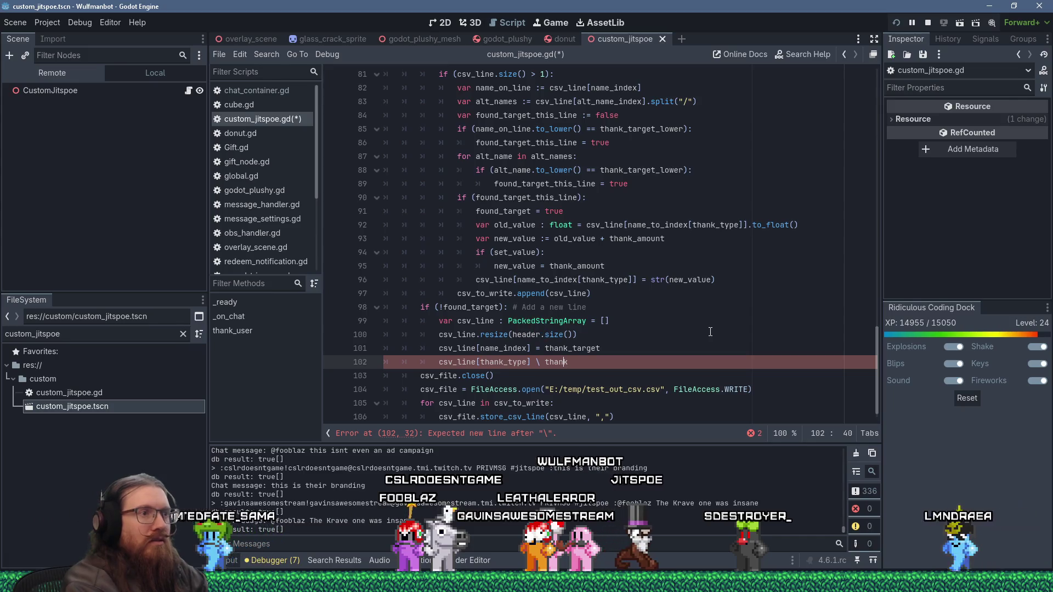
key("BackSpace")
type("=")
key("End")
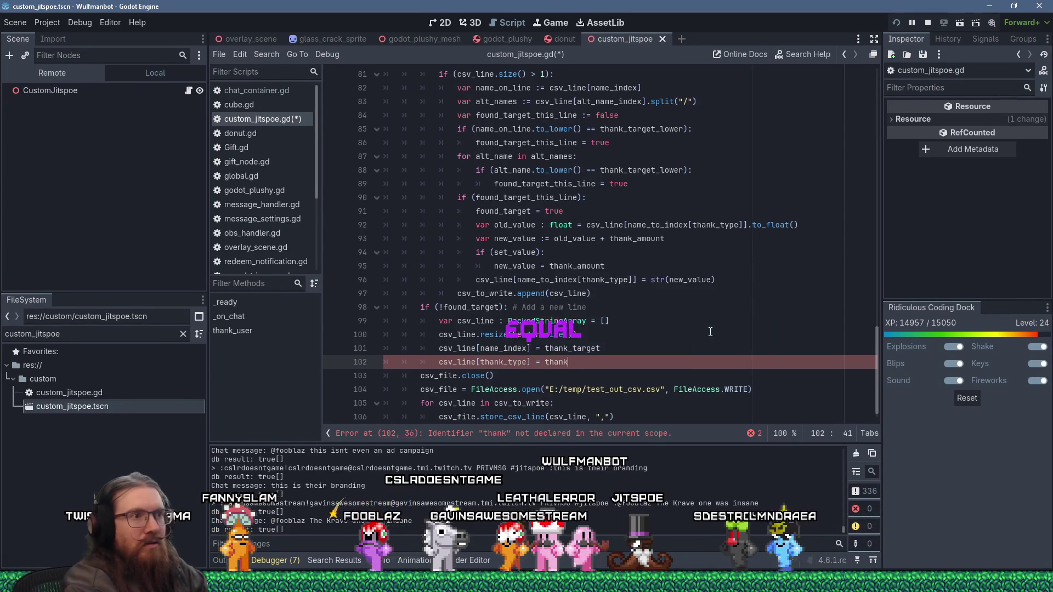
type("_amount")
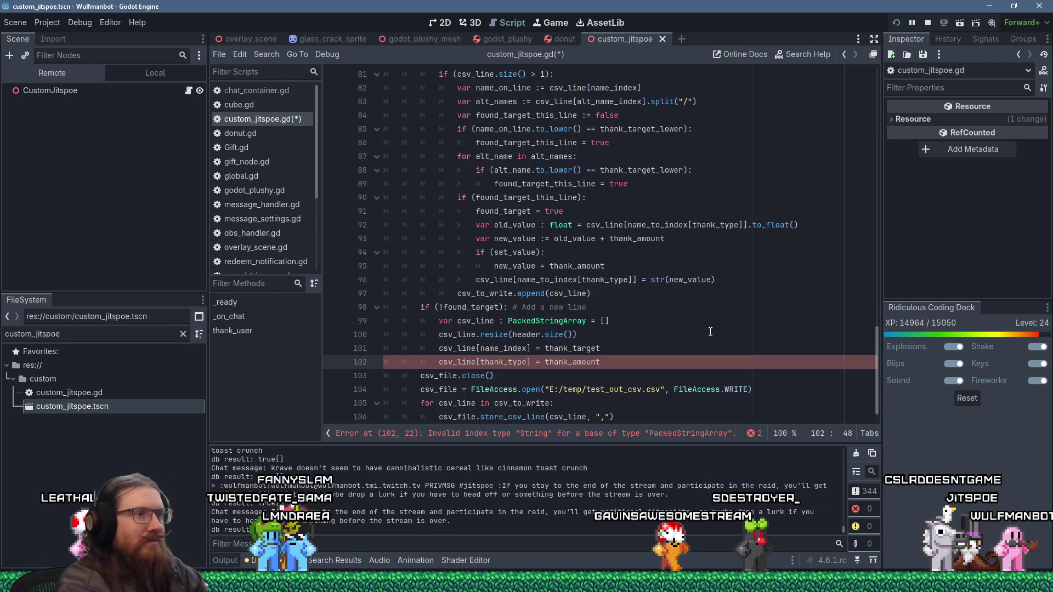
type("str(")
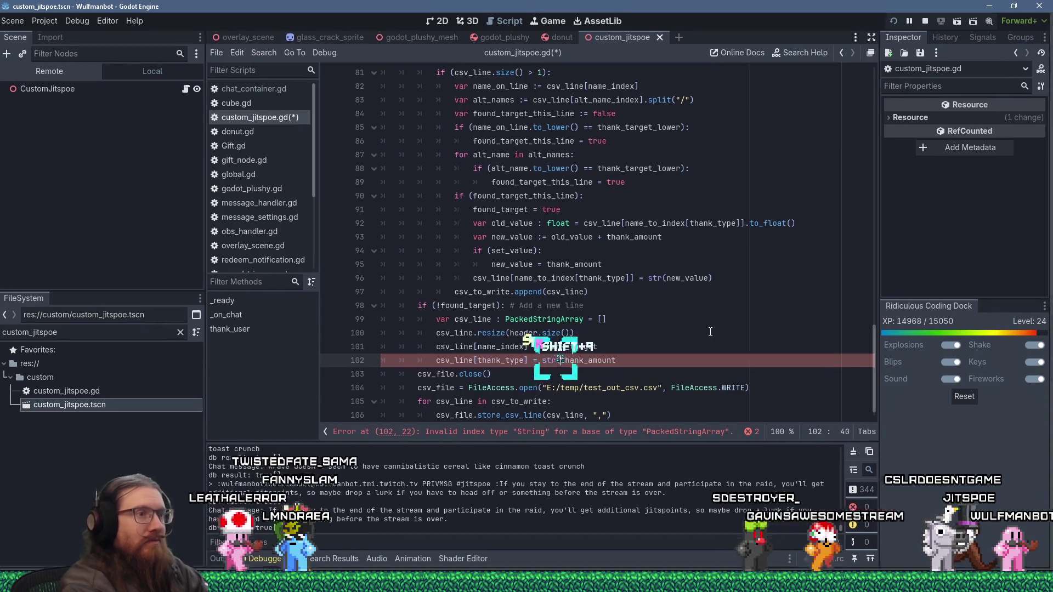
key("End")
type(")")
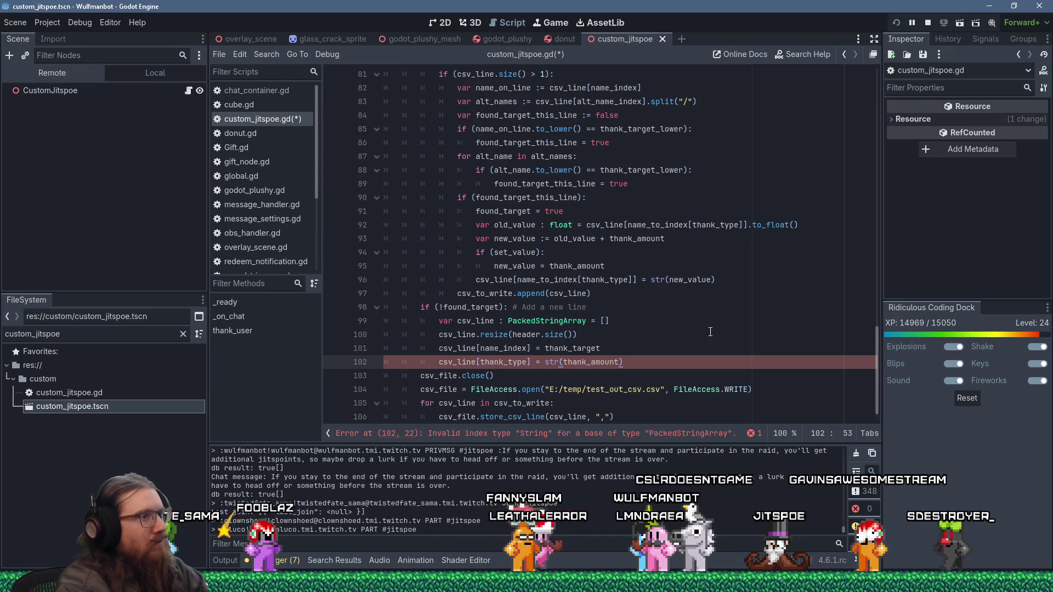
- Change the index to name_to_index[thank_type], fix the typo, and open a new line
key("Left")
key("Left")
key("Left")
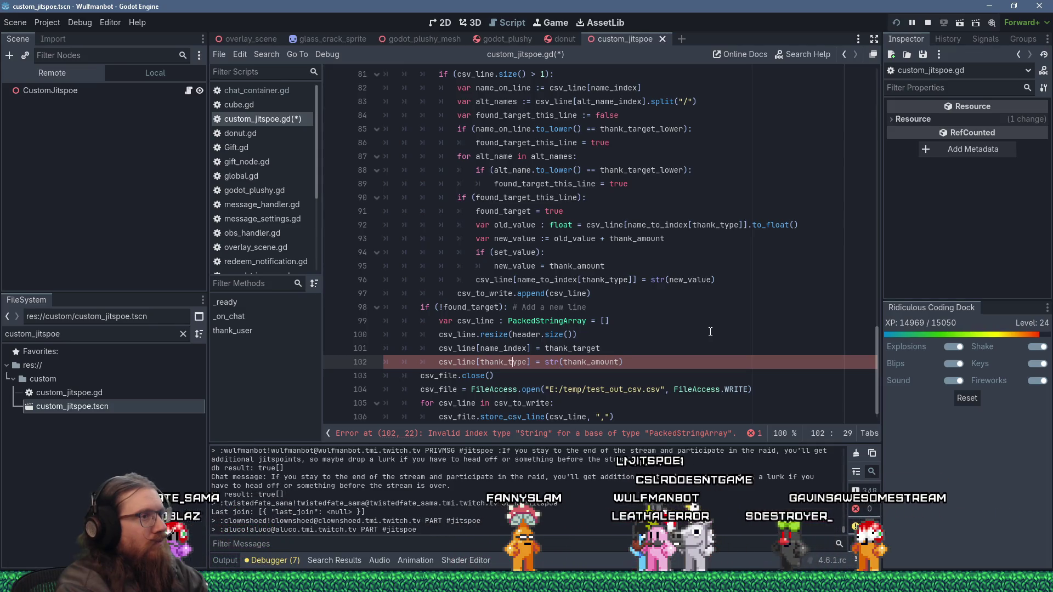
key("Left")
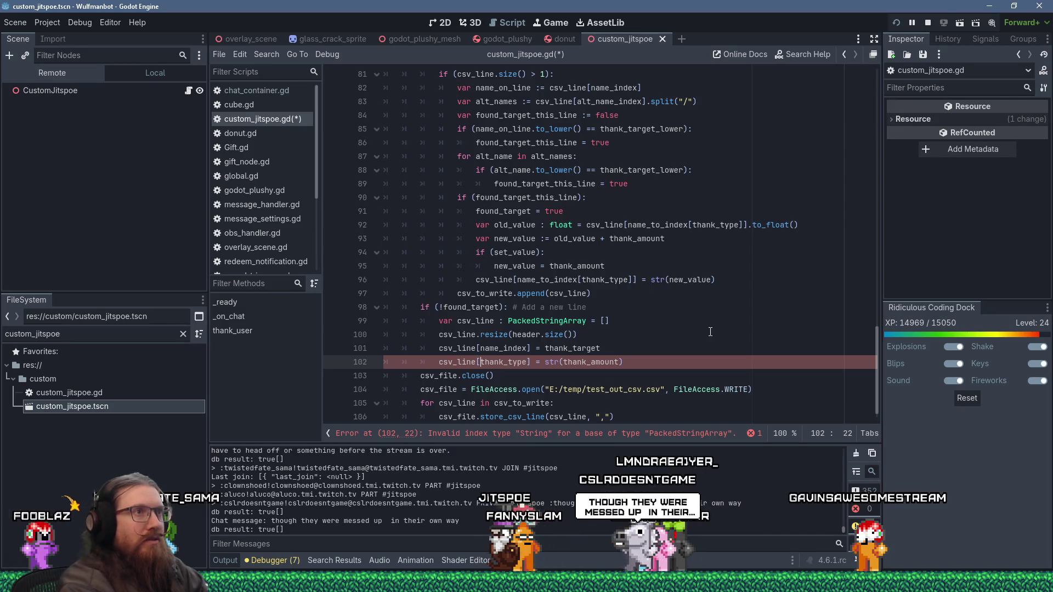
type("name_too_index")
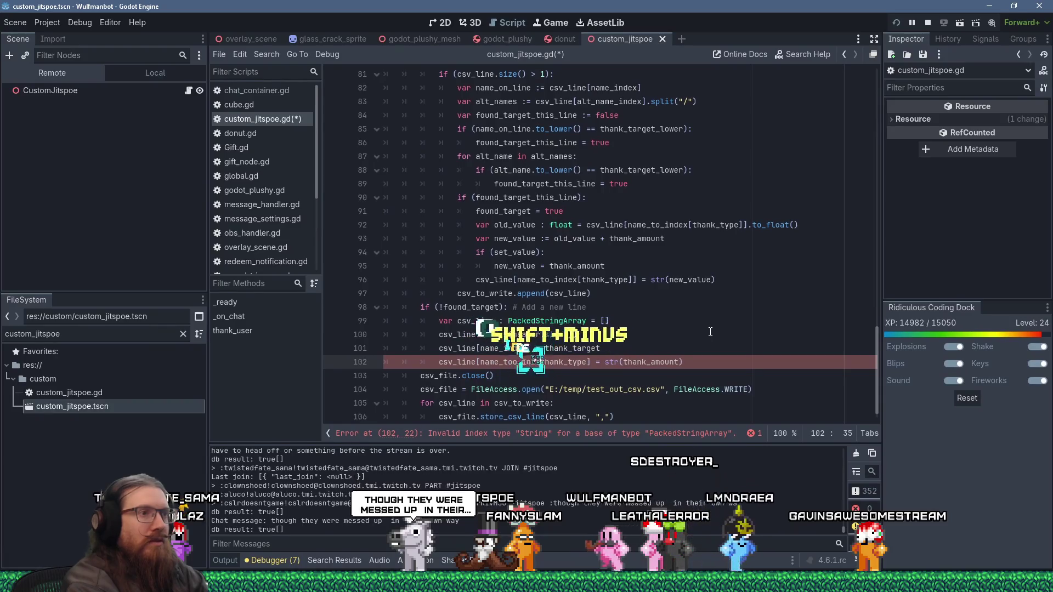
type("[")
key("Right")
key("Right")
key("Right")
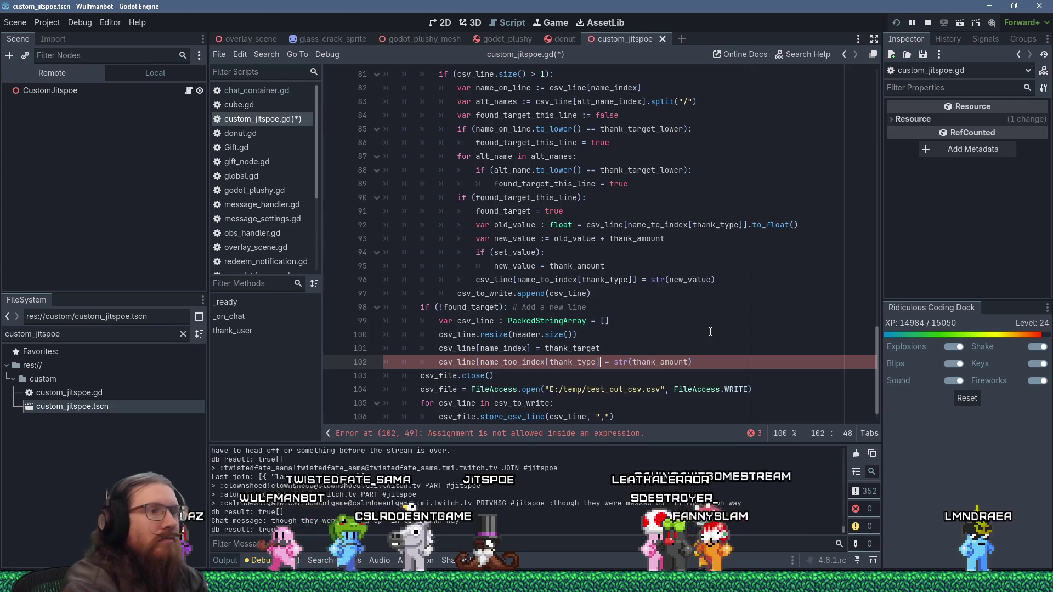
key("Right")
key("Right")
key("Right")
type("]")
key("Left")
key("Left")
key("Left")
key("Left")
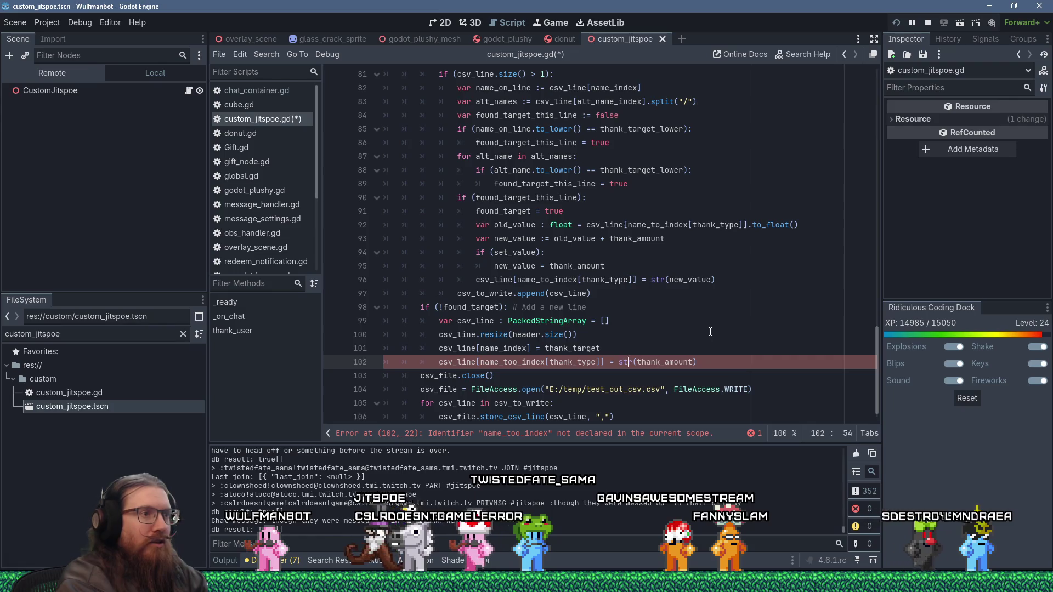
key("Delete")
key("End")
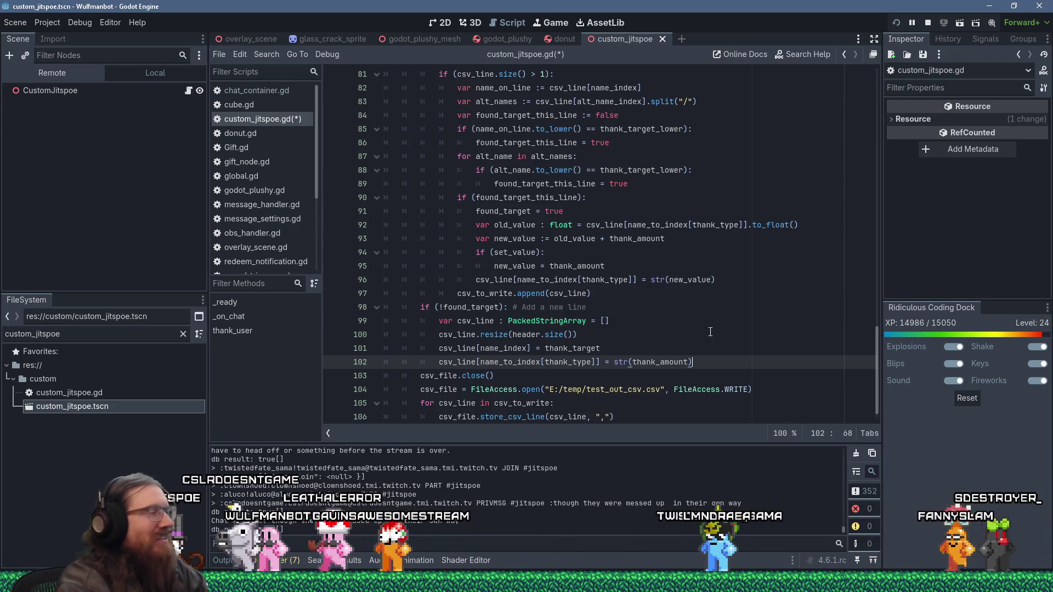
key("Return")
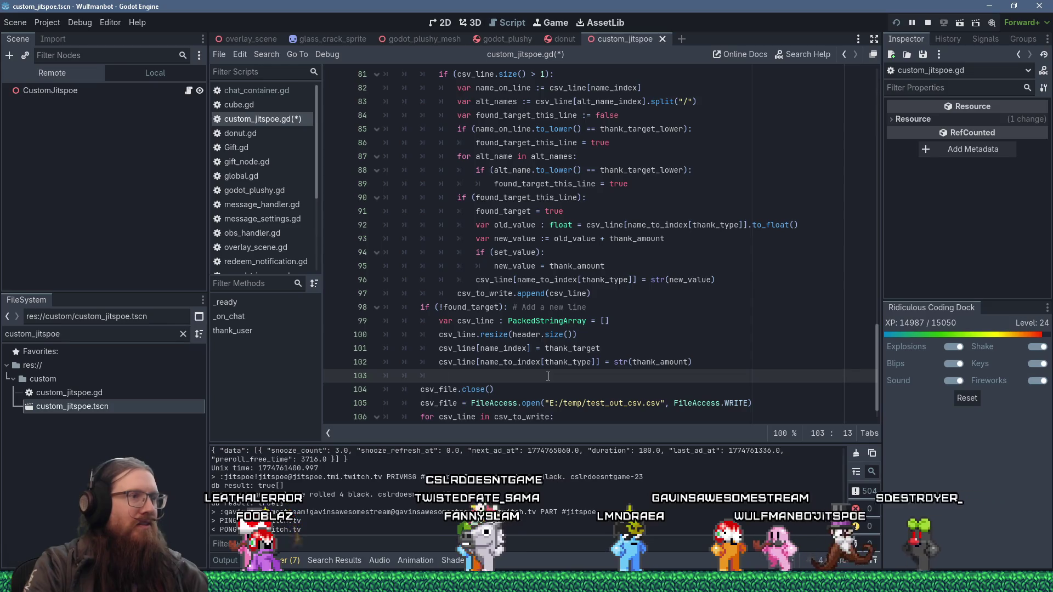
- Review the thank_user CSV matching loop, then bring up the Windows Start menu
scroll(548, 376, "up", 2)
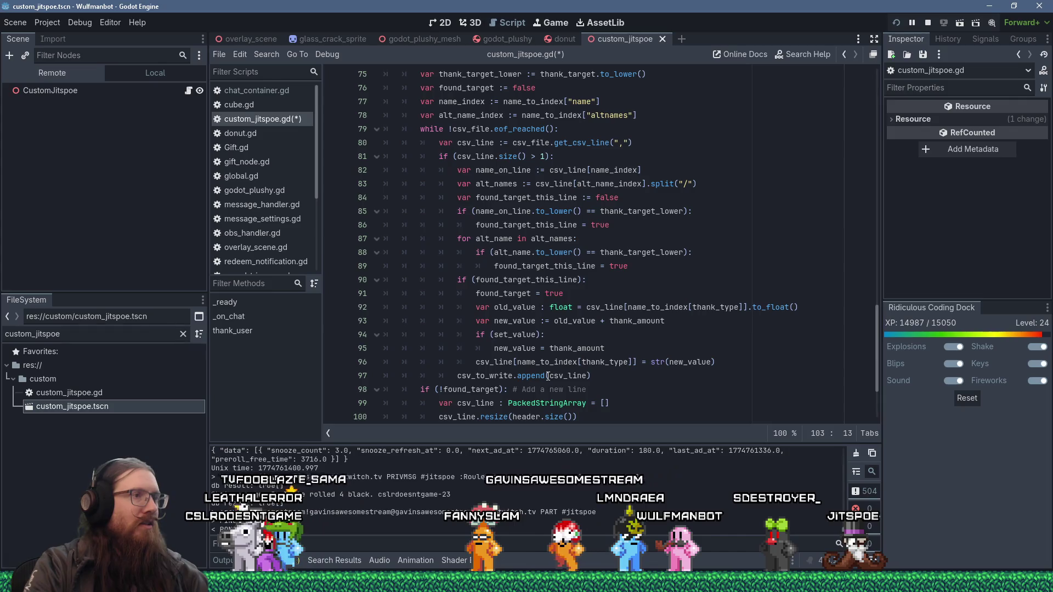
scroll(547, 376, "down", 1)
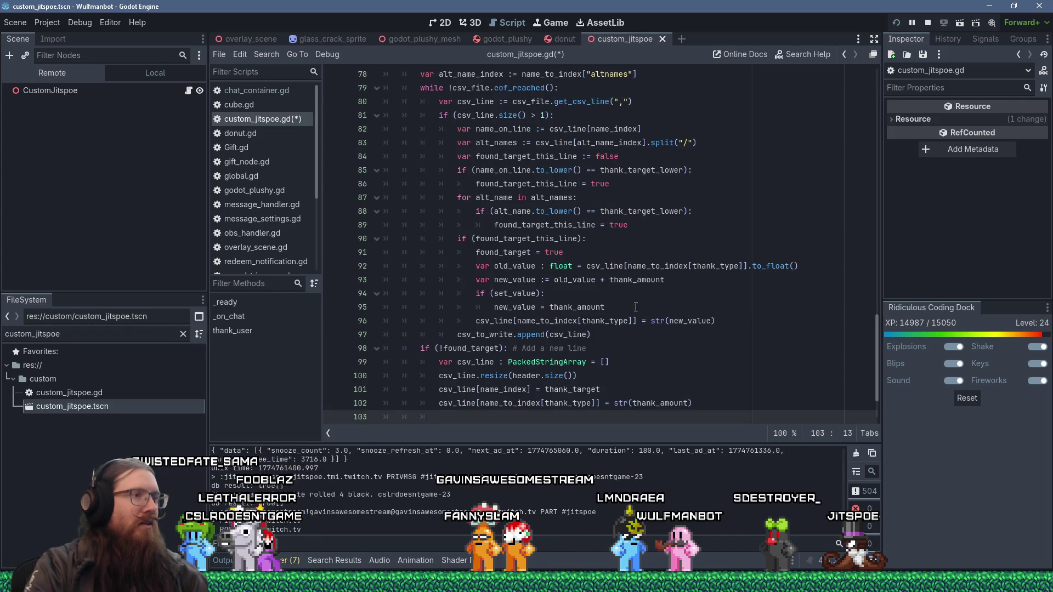
scroll(662, 315, "up", 1)
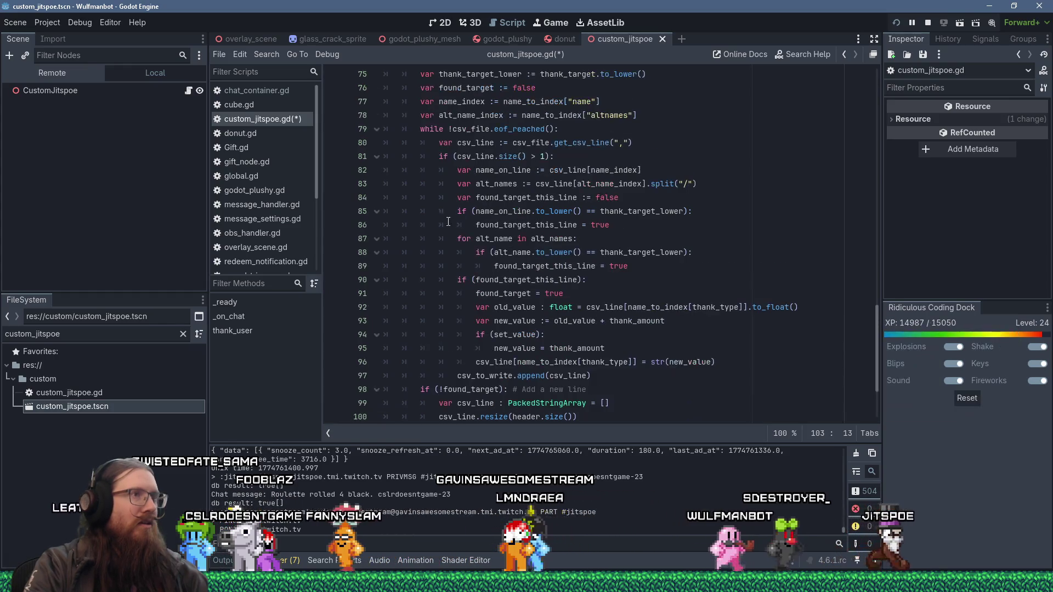
key("super")
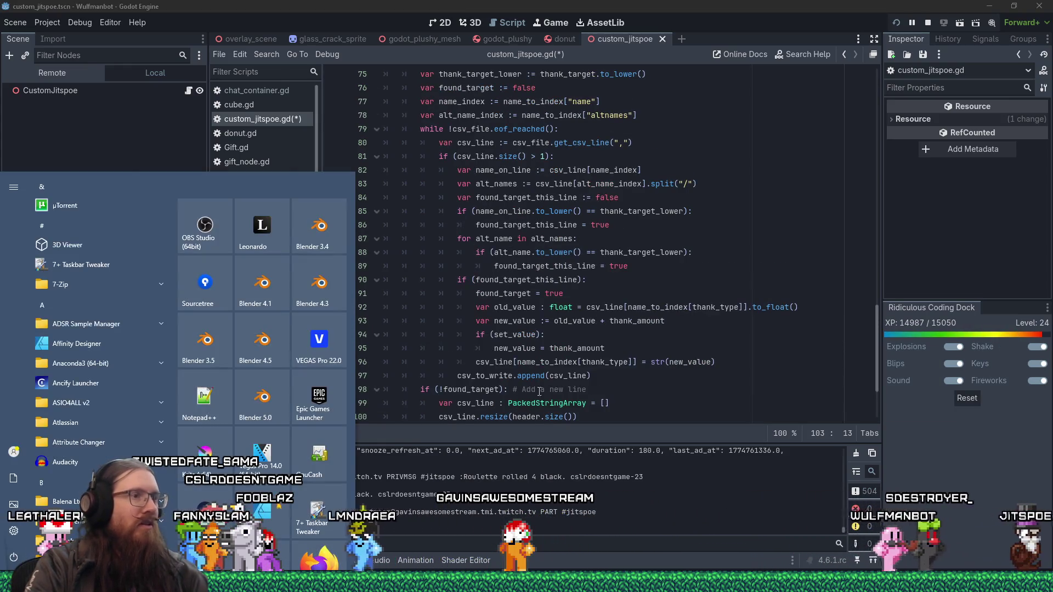
- Dismiss the Start menu and window switcher, placing the cursor in line 90's condition
key("alt+Tab")
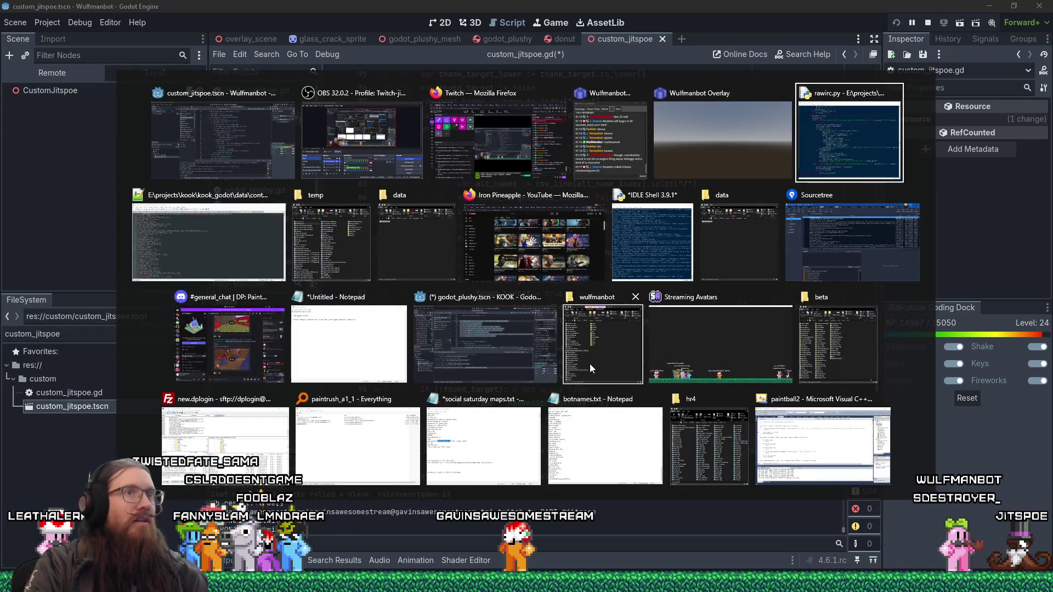
key("Escape")
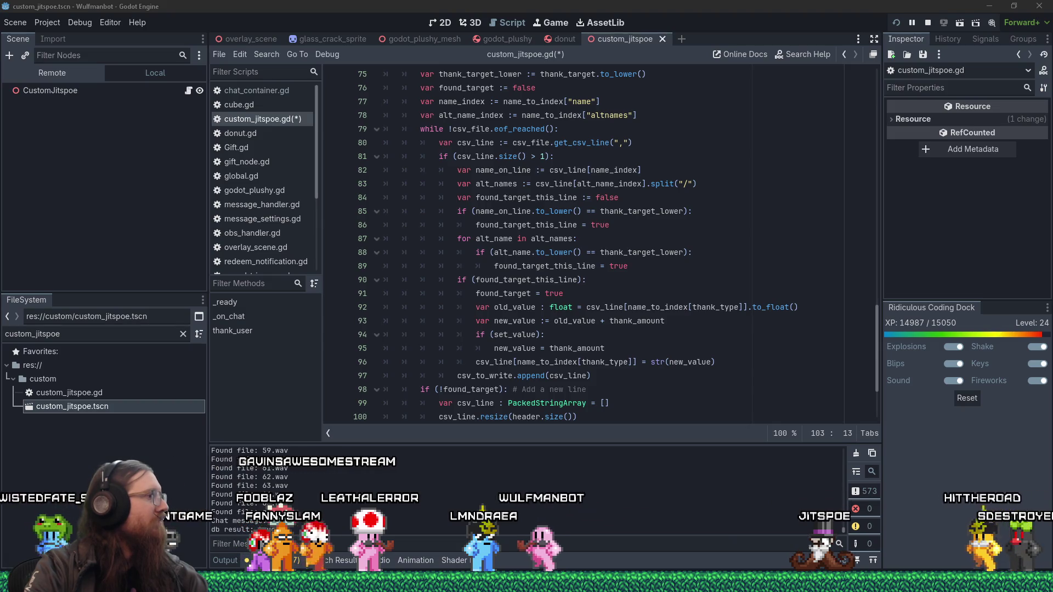
left_click(541, 273)
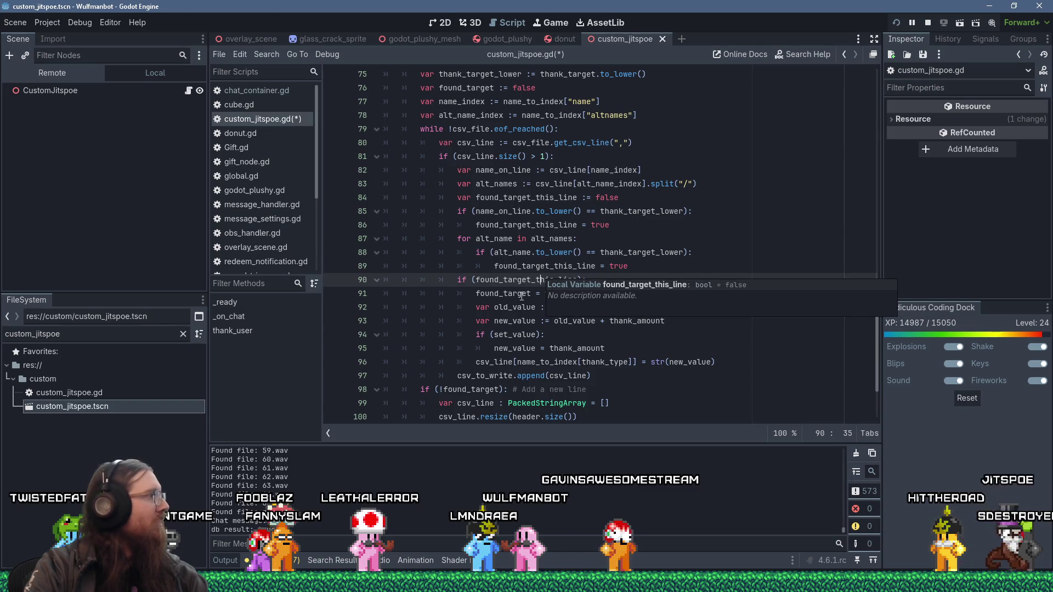
- Below line 96, start a new line reading Global.bot_say(str(
left_click(490, 362)
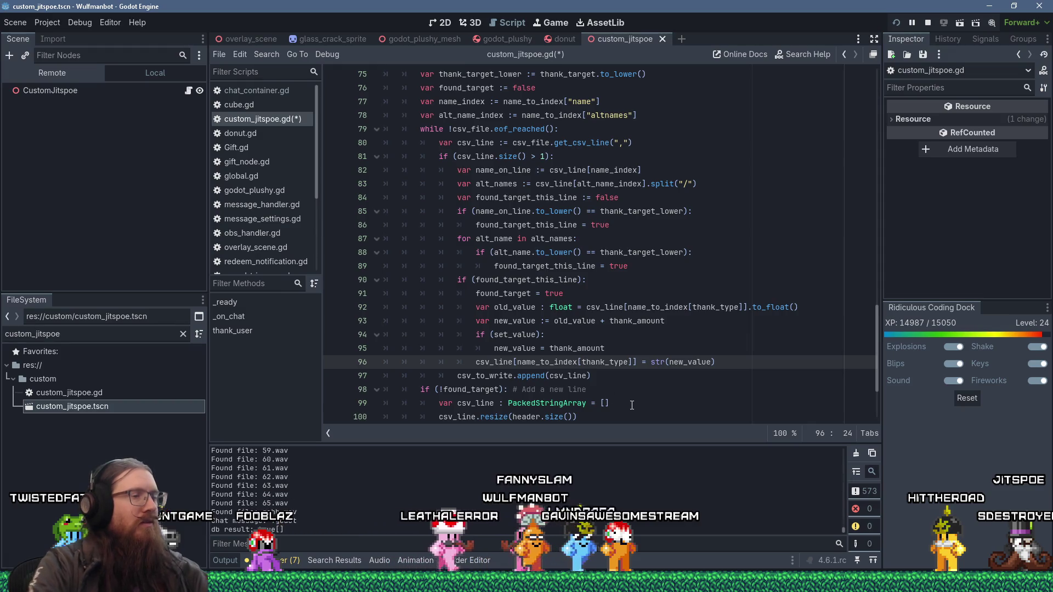
key("End")
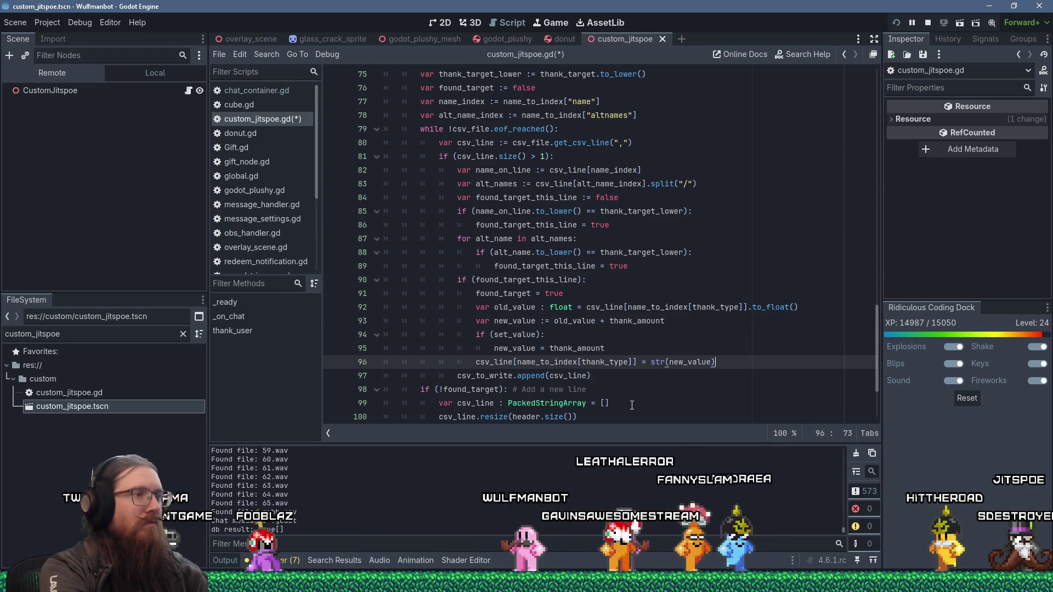
key("Return")
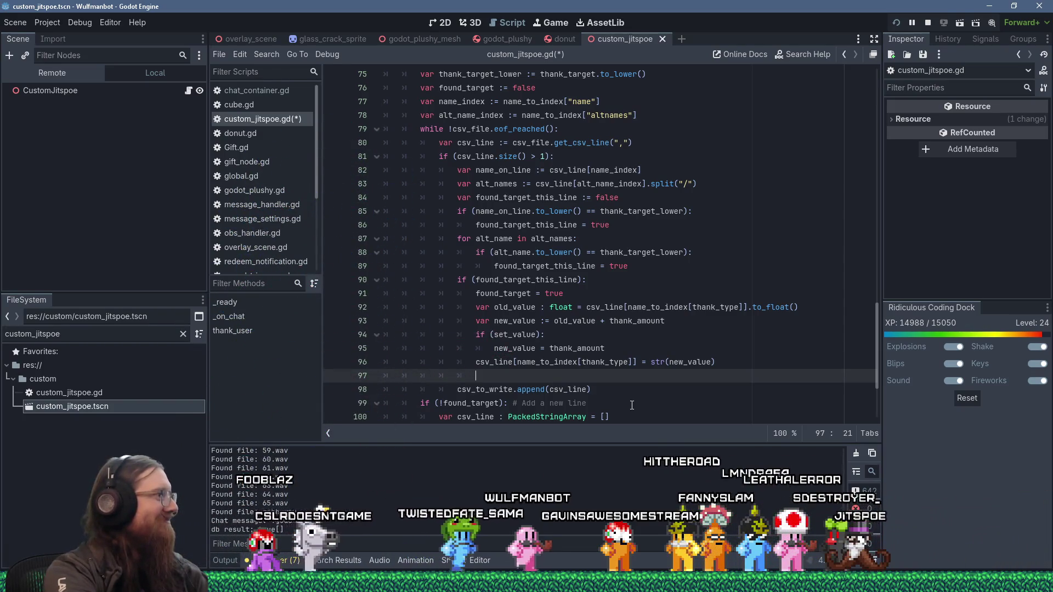
type("G")
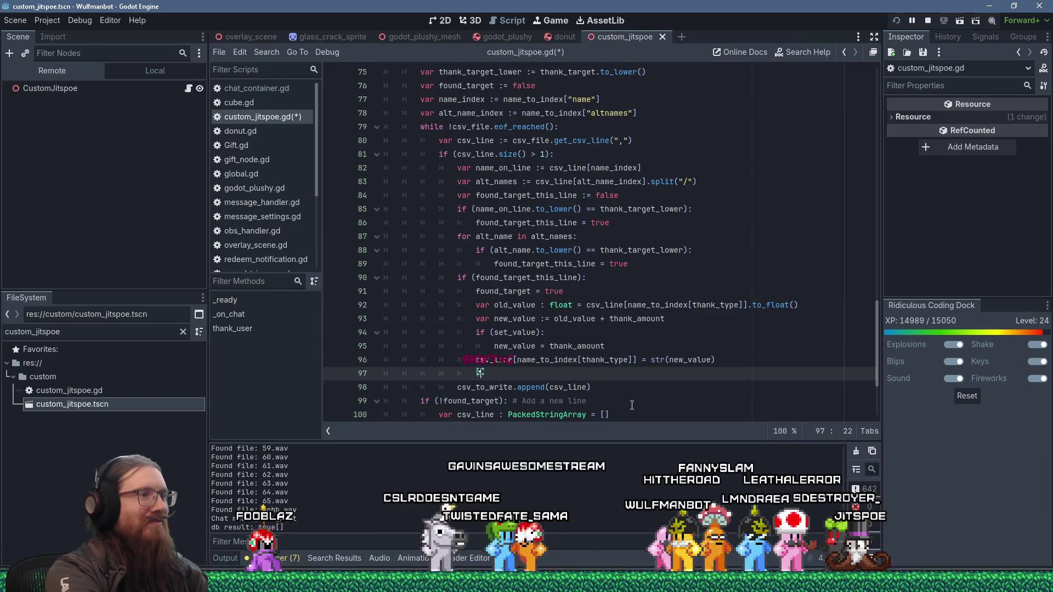
type("lobal.bot_s")
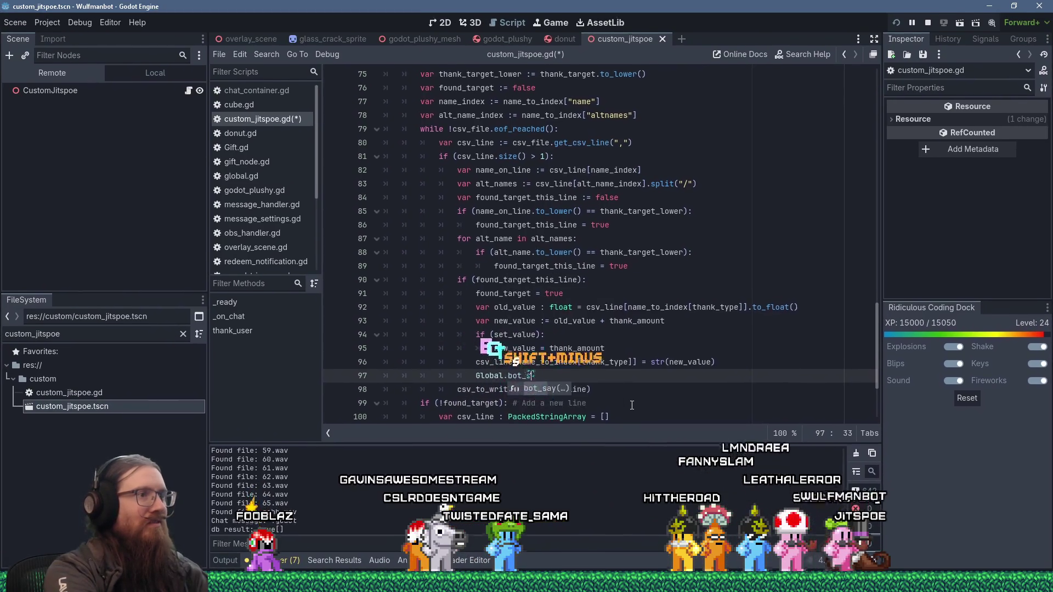
type("ay(\"")
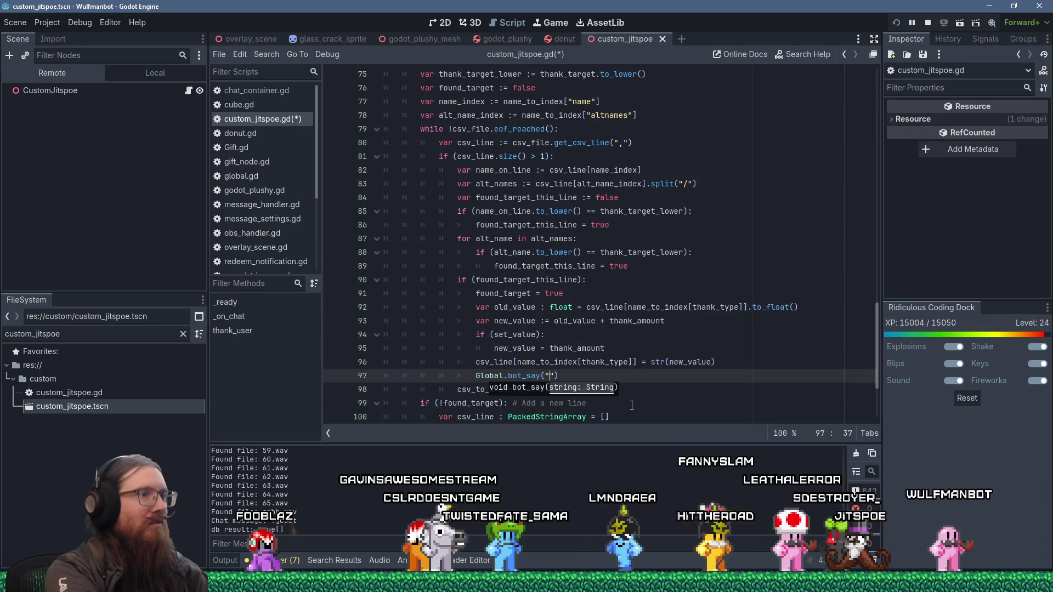
key("BackSpace")
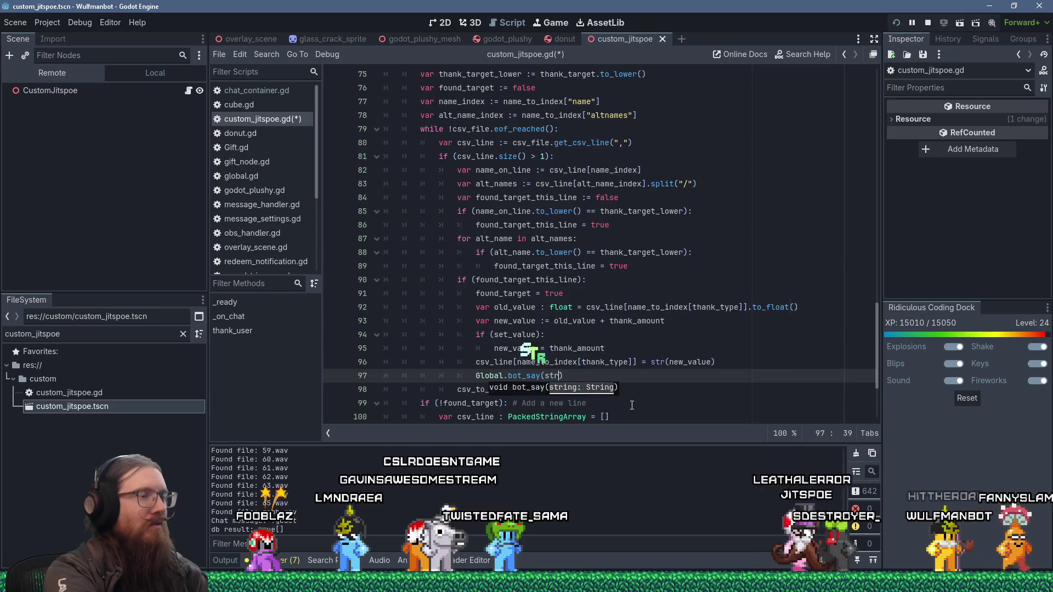
type("str(")
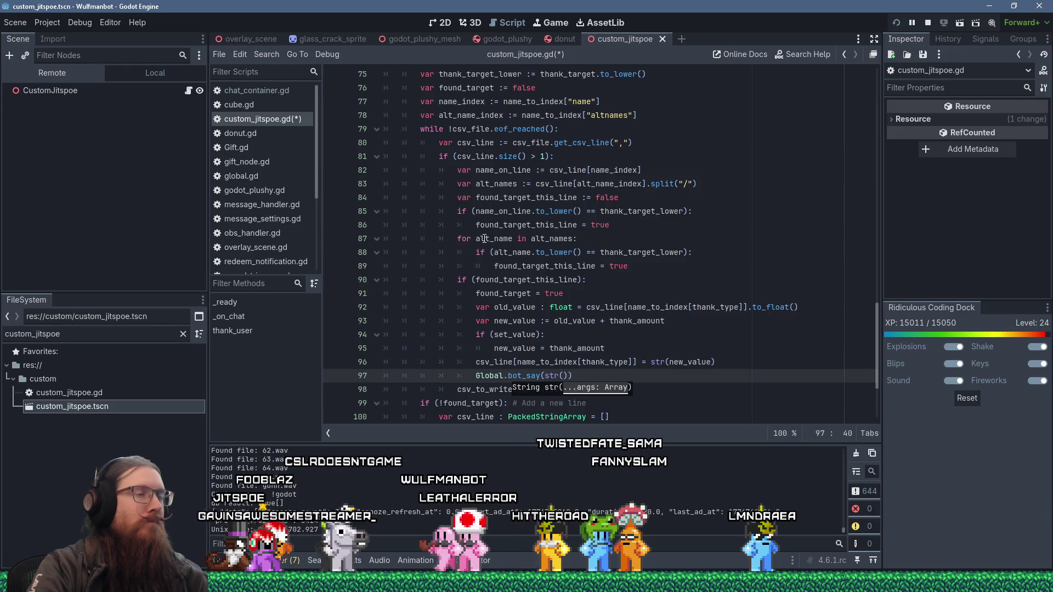
- Copy name_on_line from line 85 and paste it into the str() call on line 97
double_click(526, 225)
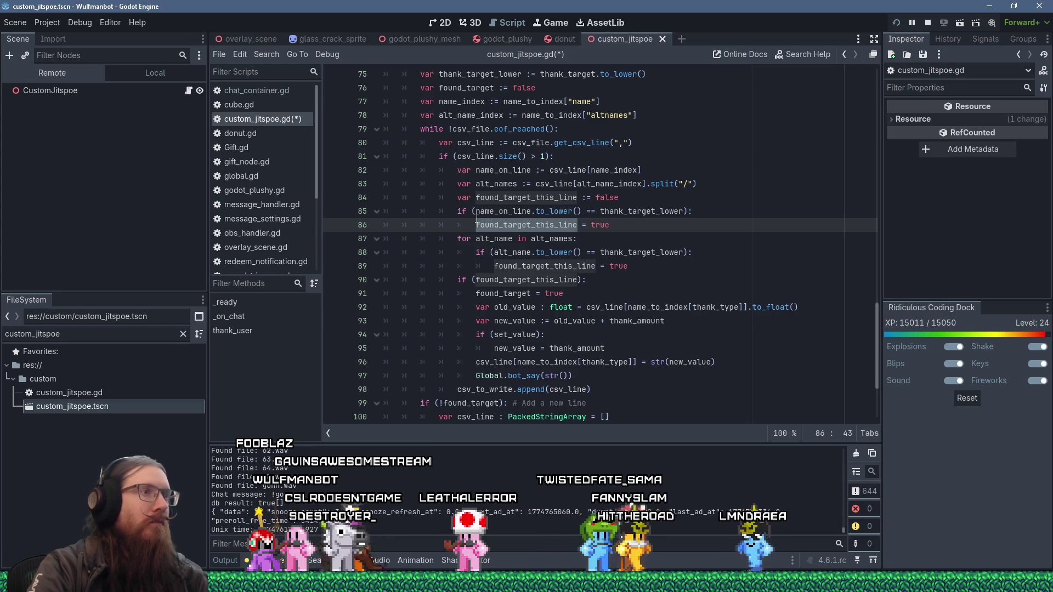
double_click(517, 212)
key("ctrl+c")
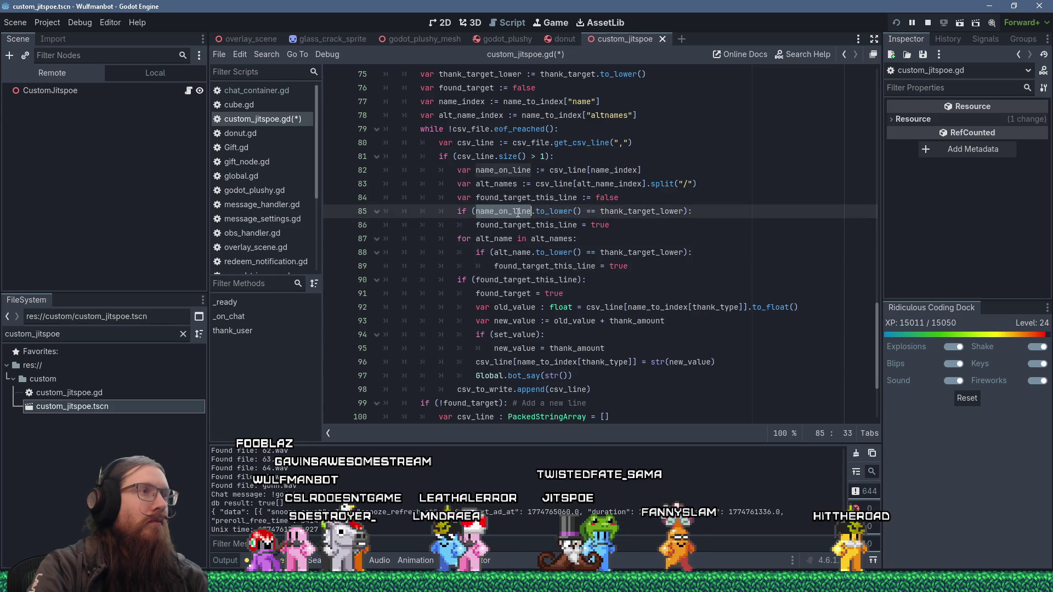
right_click(517, 212)
left_click(553, 289)
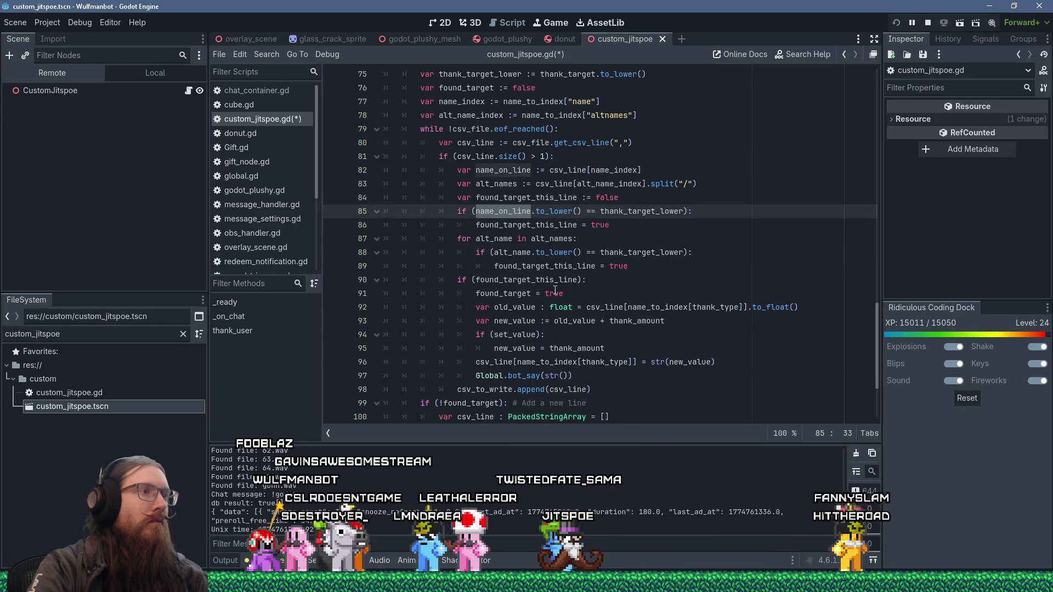
right_click(521, 207)
key("Escape")
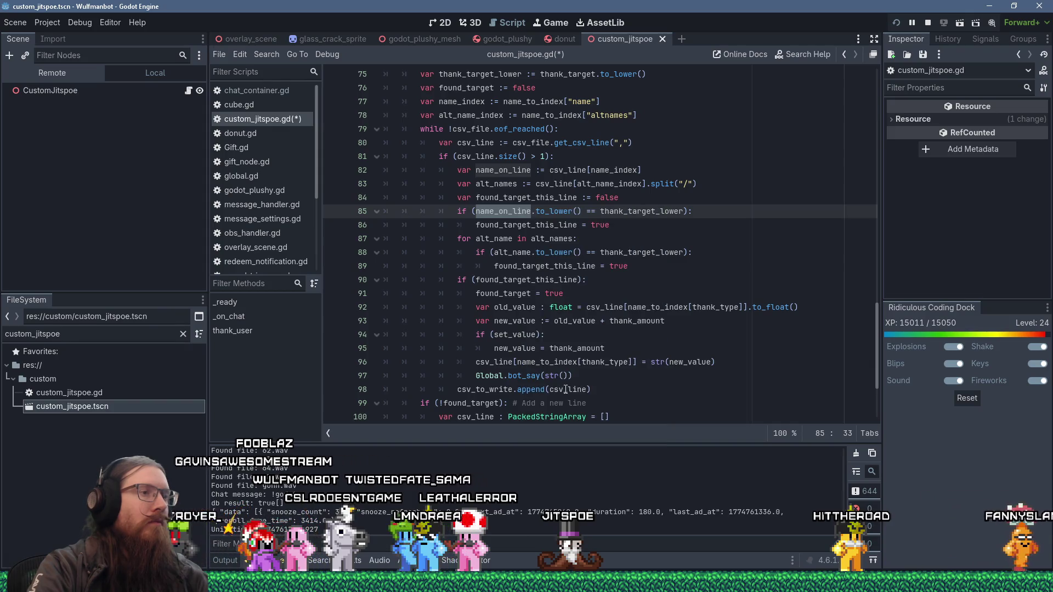
left_click(565, 376)
key("shift+Insert")
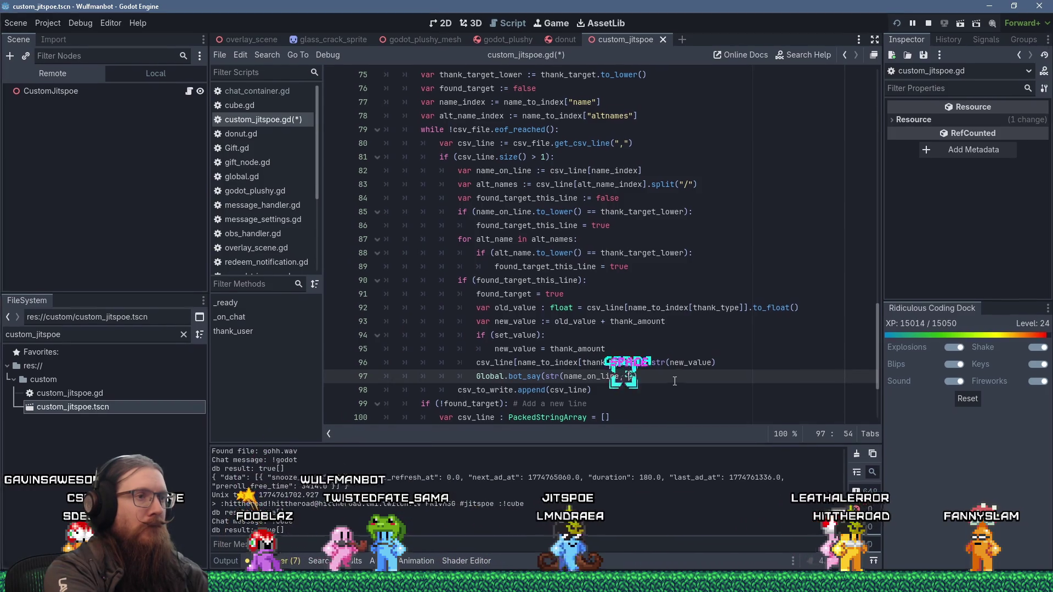
- Complete the message with "'s ", thank_type, " updated from ", old_value, " to ", new_value
type("\"'s \", than")
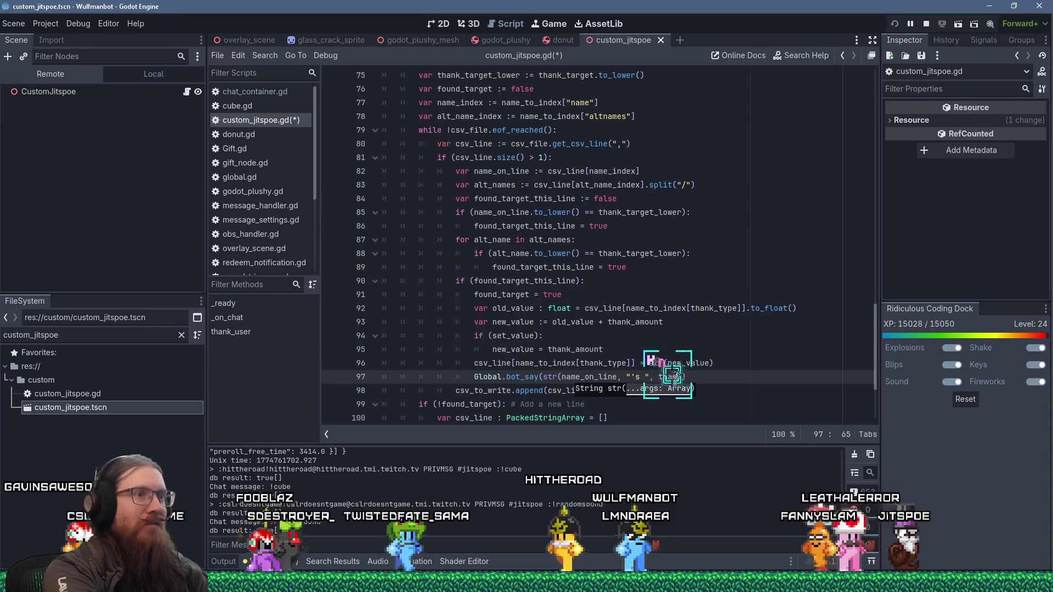
type("k_typ")
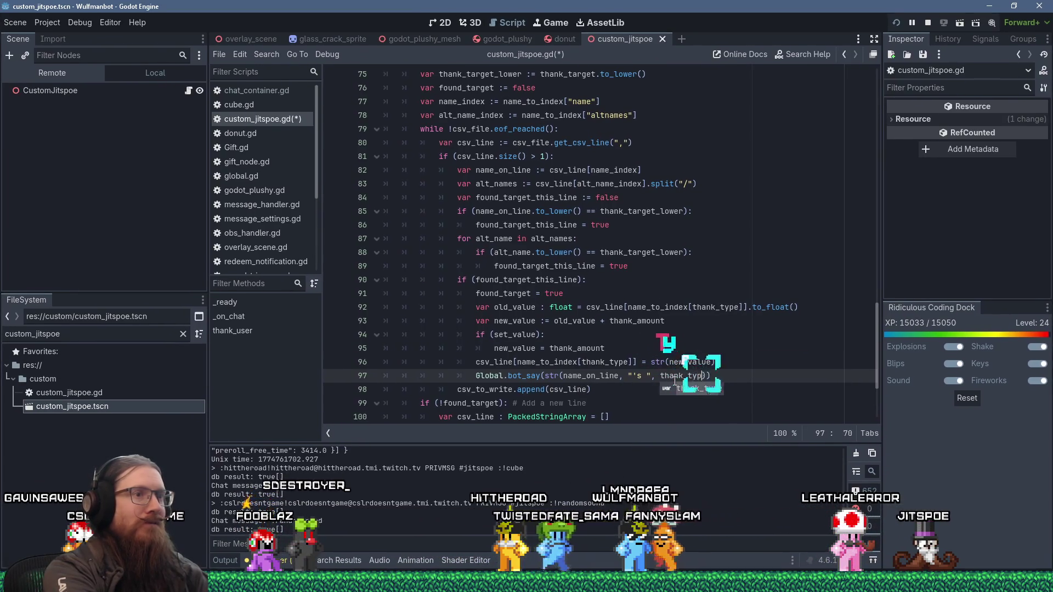
type("e, \" updated from ")
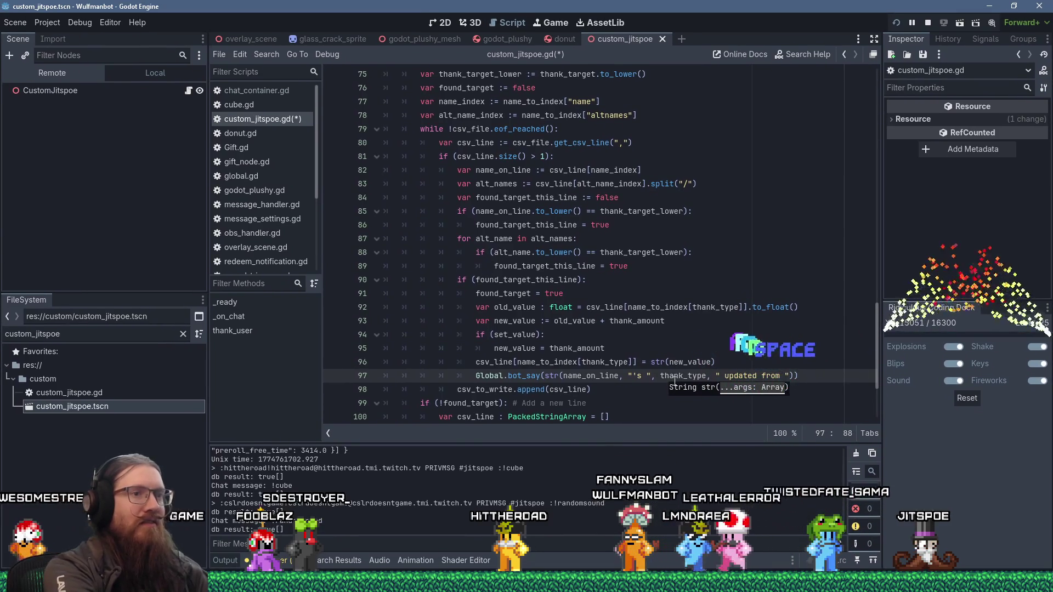
type("\", old_value")
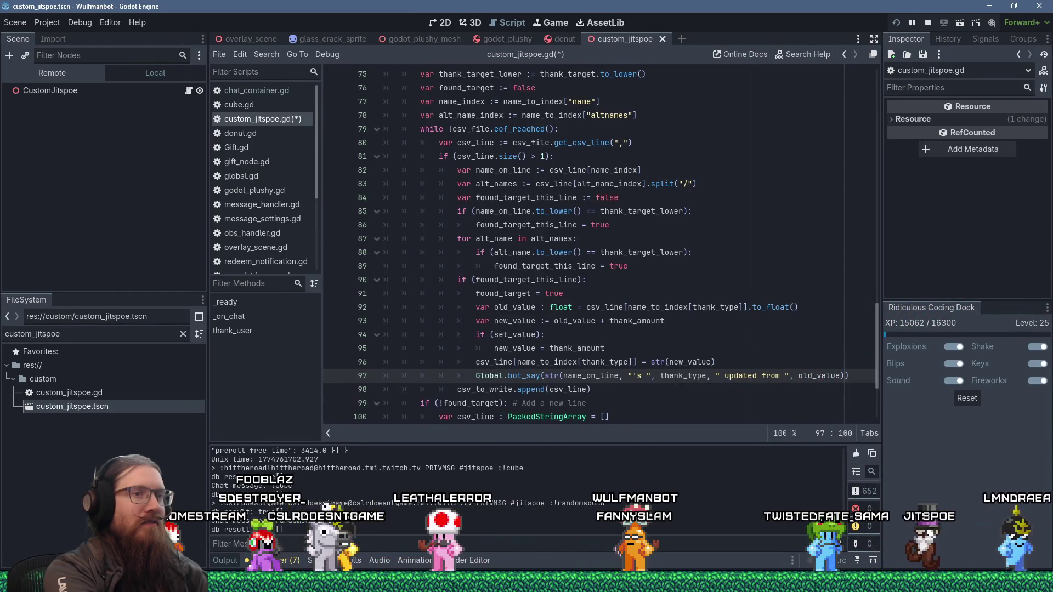
type(",")
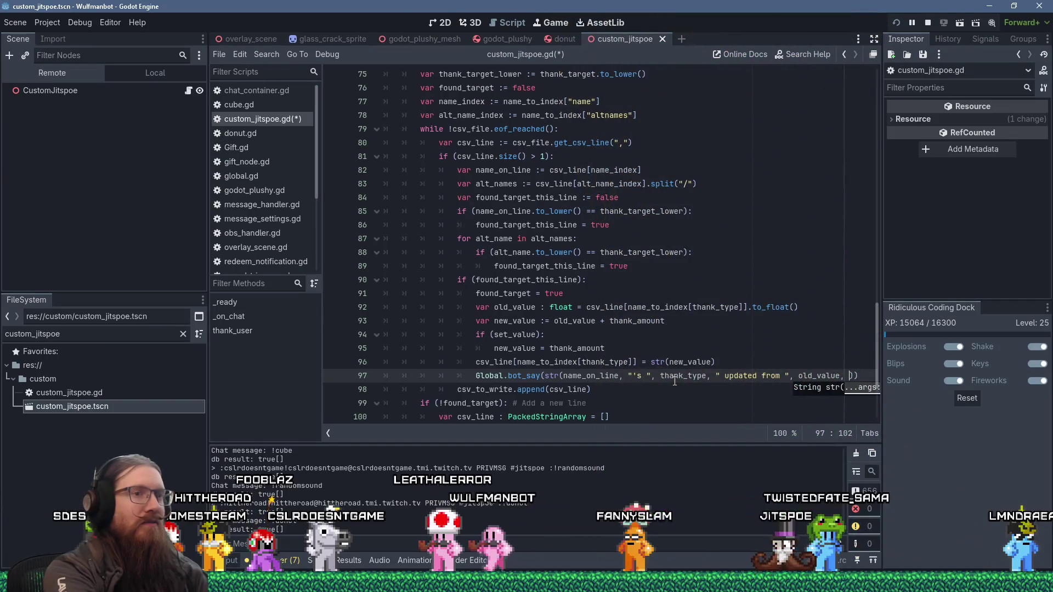
key("BackSpace")
key("BackSpace")
type("to")
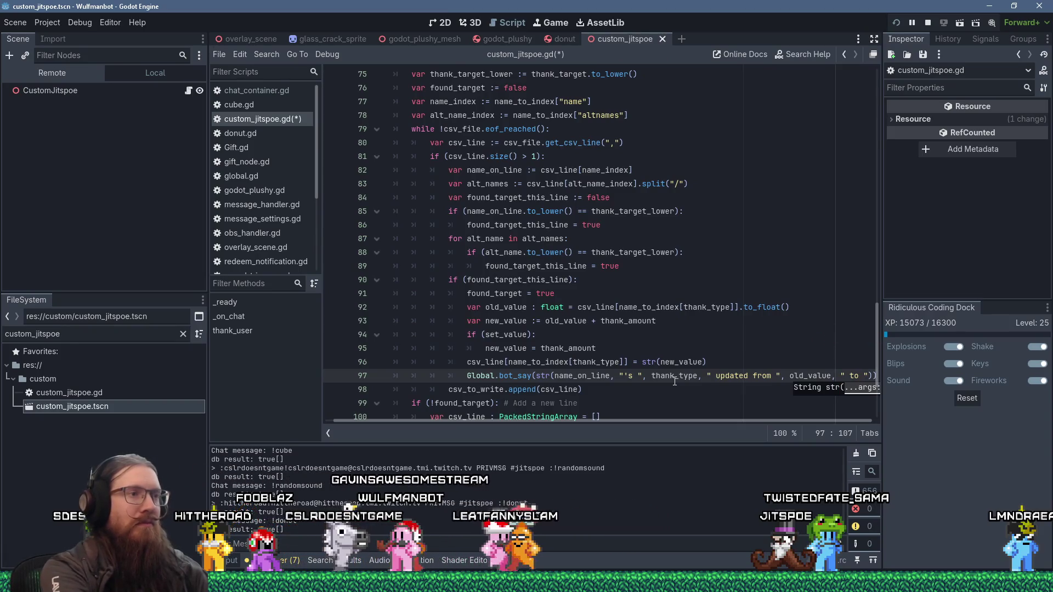
key("Right")
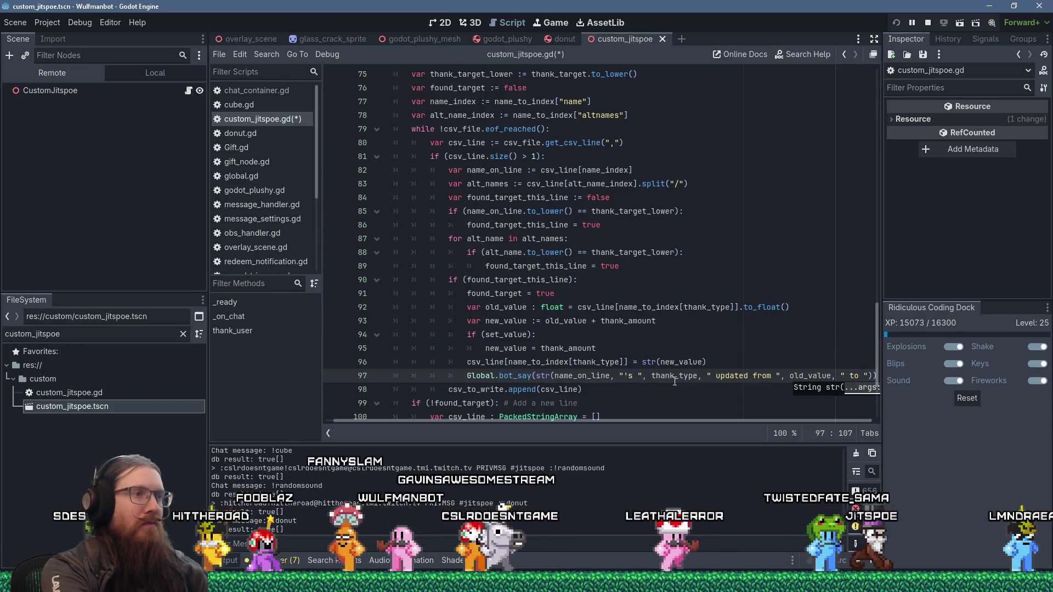
type(", ")
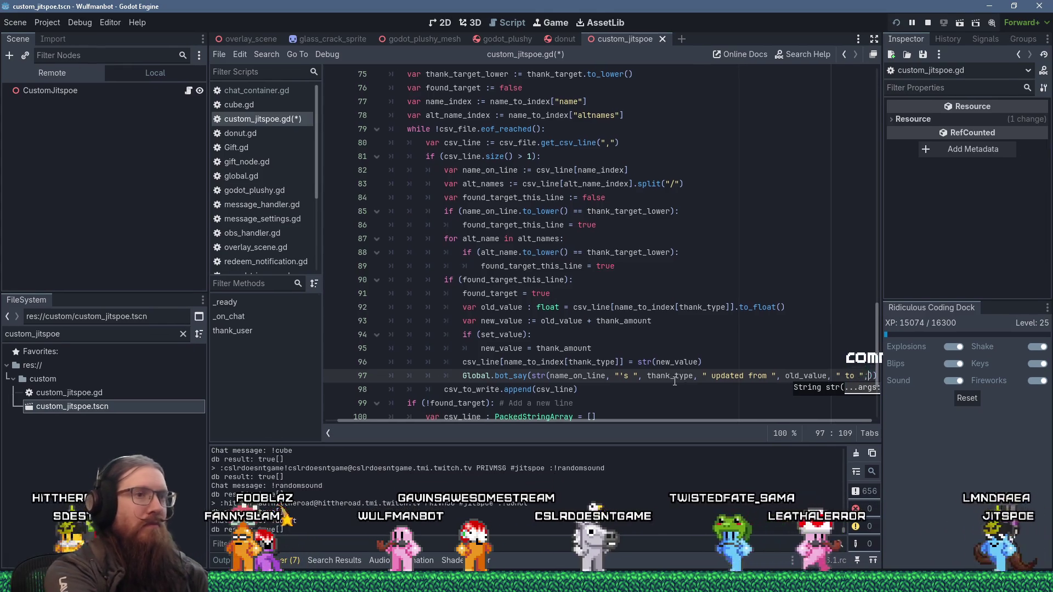
type("new_value")
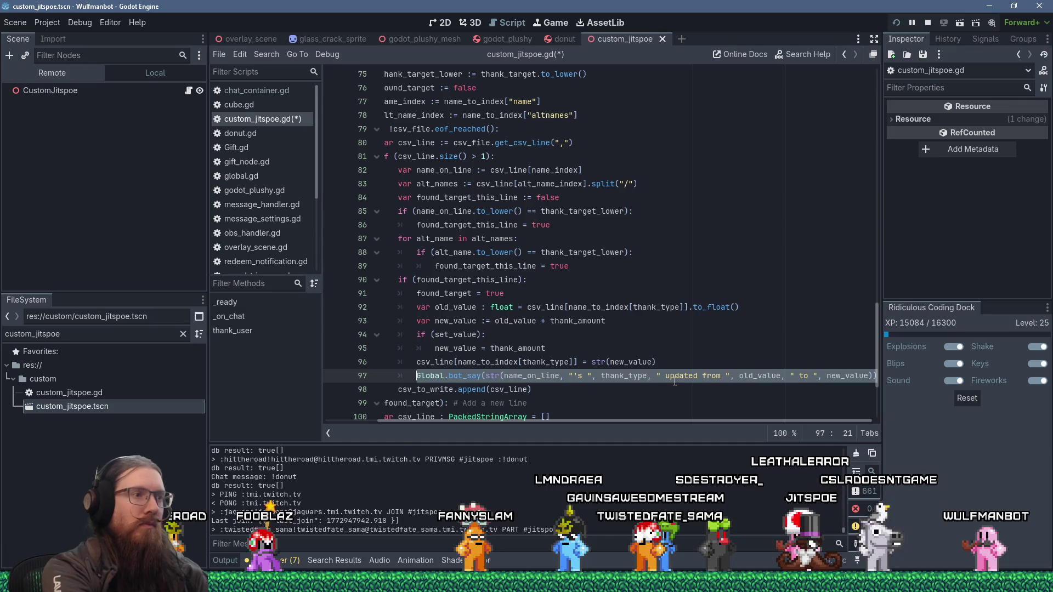
key("Home")
key("Down")
key("Down")
key("Down")
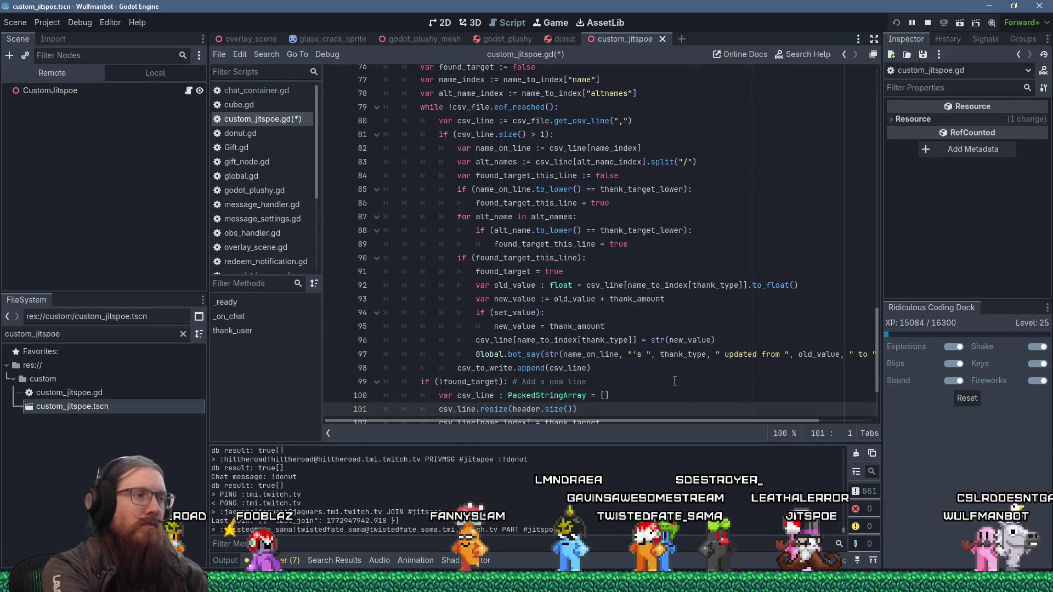
- Add csv_to_write.append(csv_line) on line 104 and paste the bot_say announcement below it
key("Down")
key("Down")
key("Down")
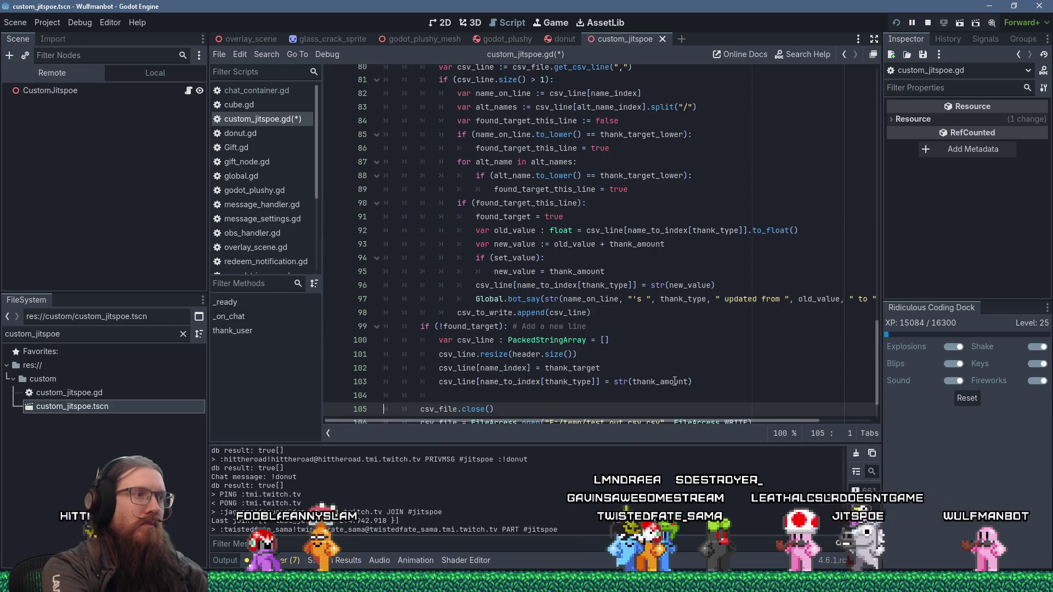
key("Up")
key("End")
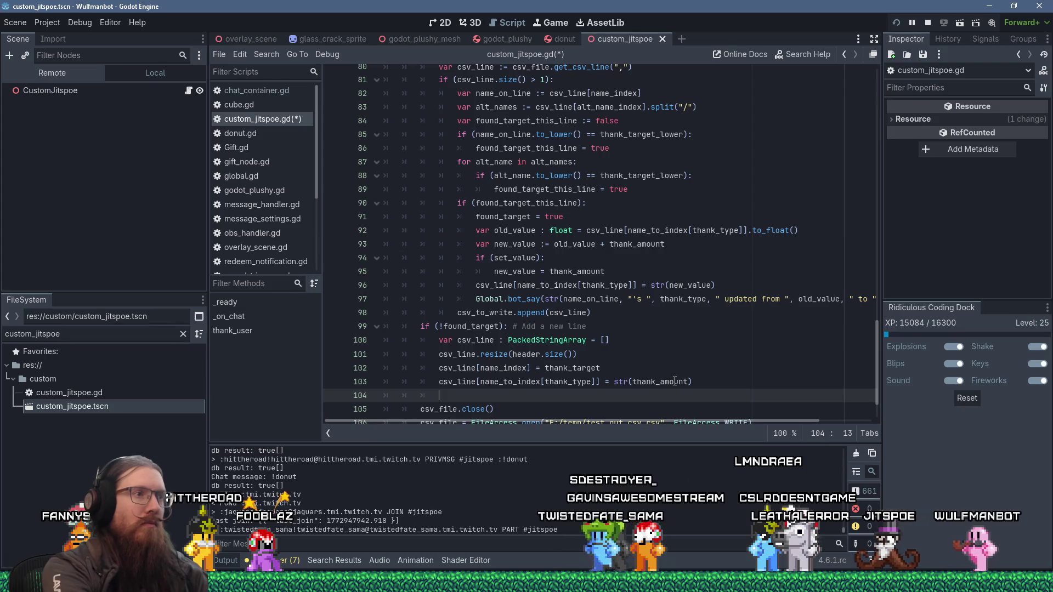
type("csv_to_w")
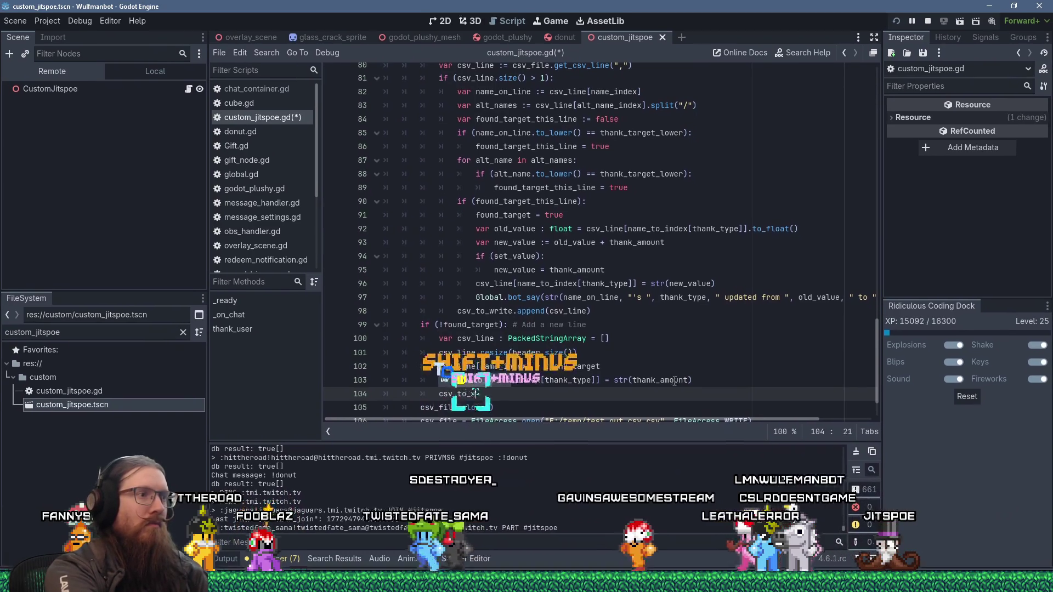
type("rite.append")
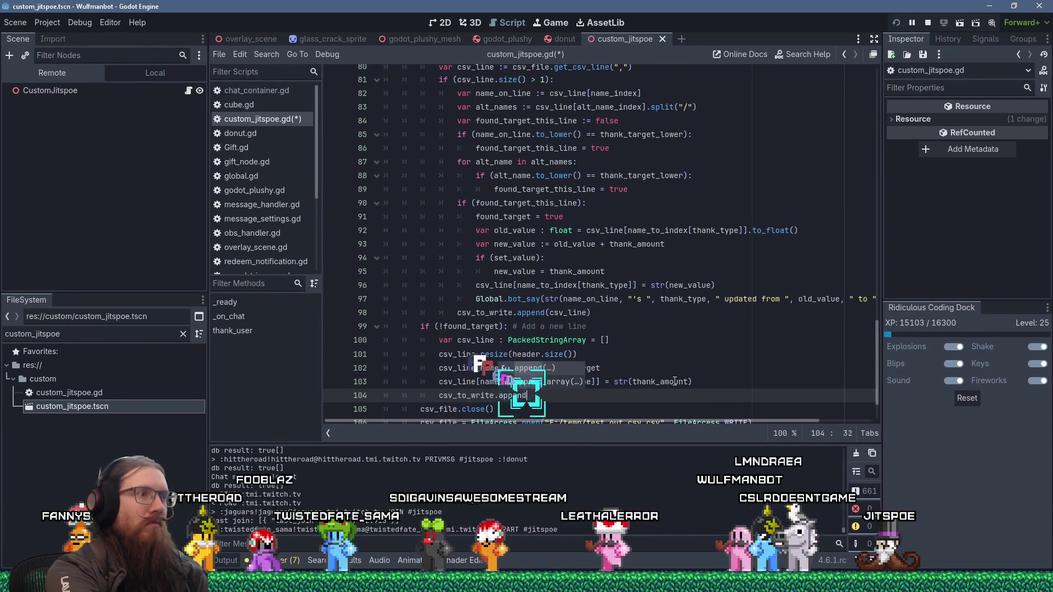
type("(csv_line)")
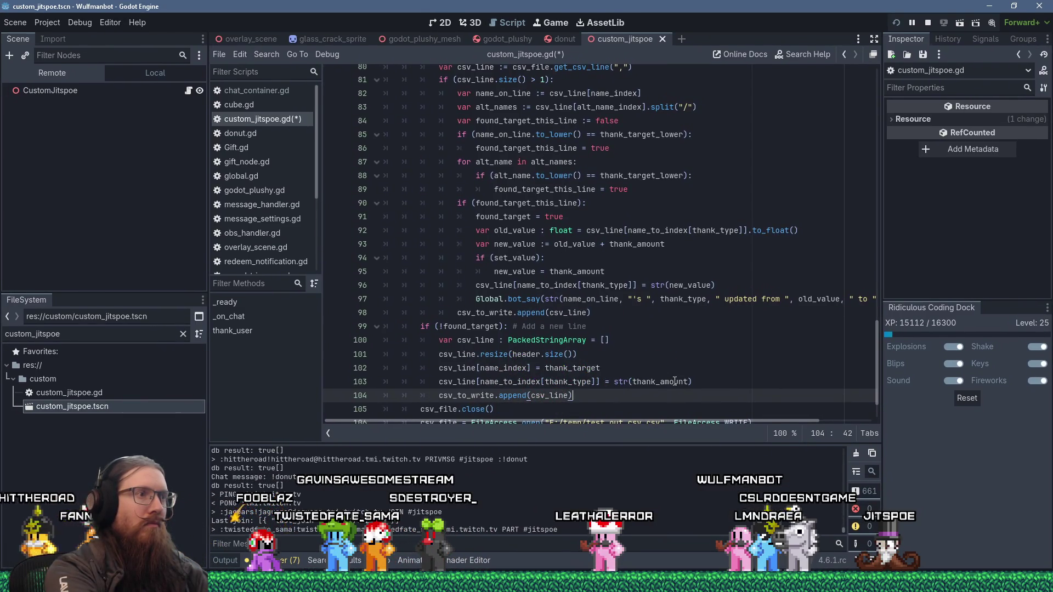
key("Return")
type("Global.bot_say(str(name_on_line, \"'s \", thank_type, \" updated from \", old_value, \" to \", new_value))")
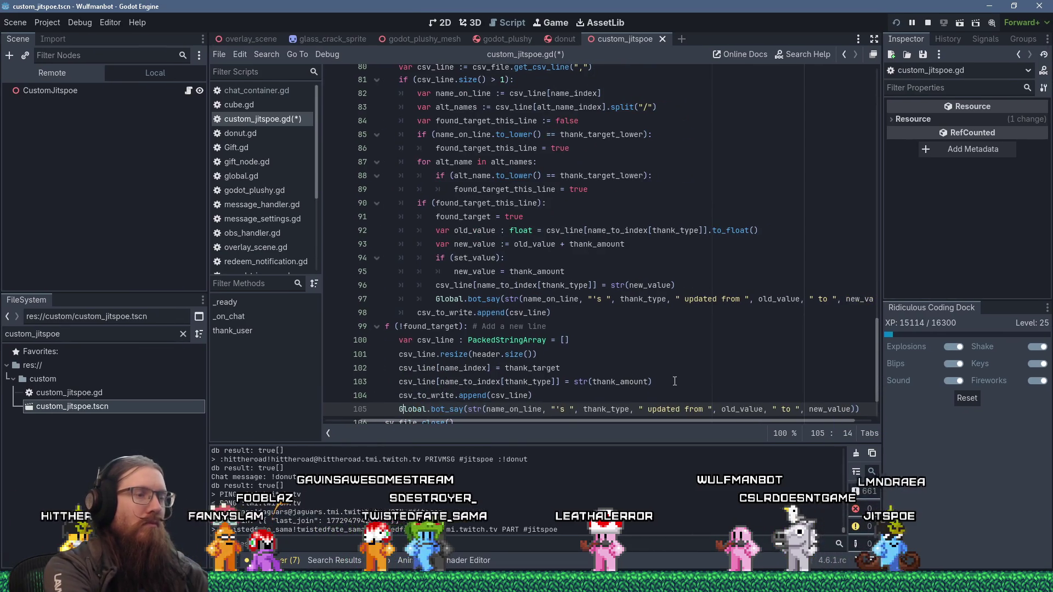
- On line 105, add 'set' to the announcement and replace name_on_line with thank_target
key("Right")
key("Right")
key("Right")
key("Right")
key("Right")
key("Right")
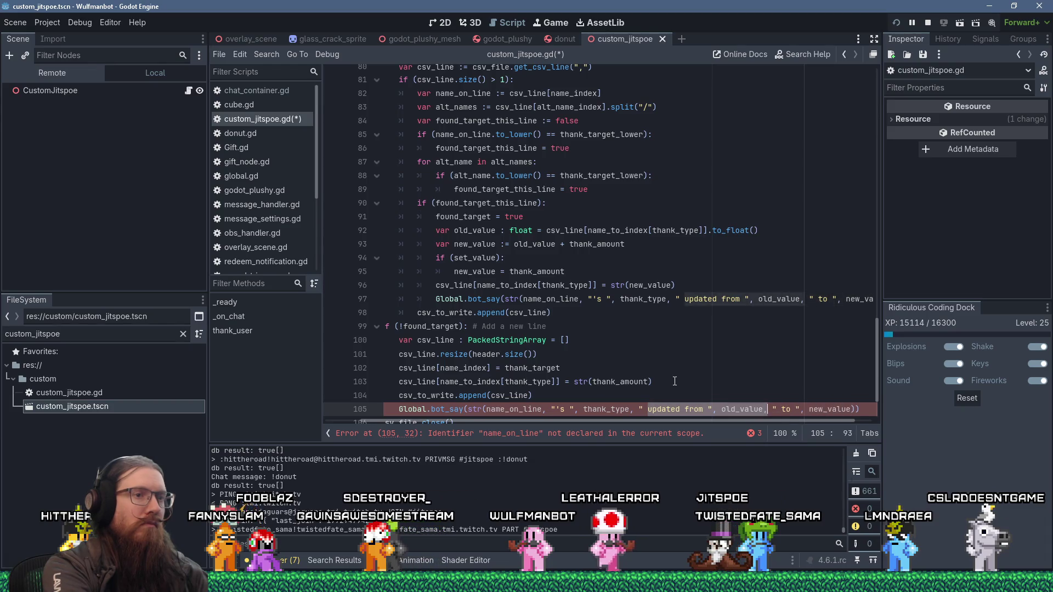
type("set")
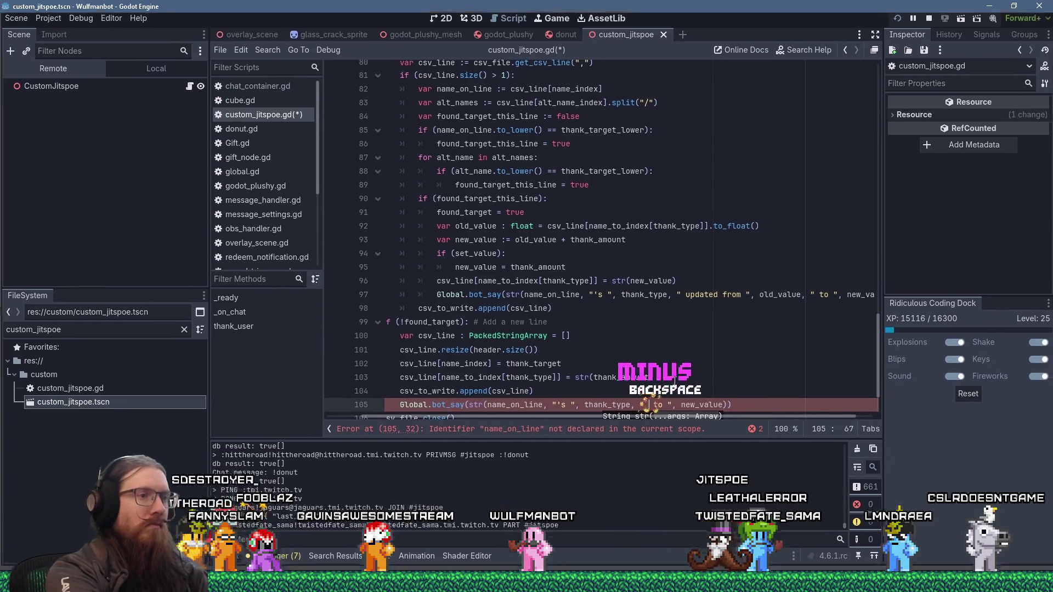
key("Home")
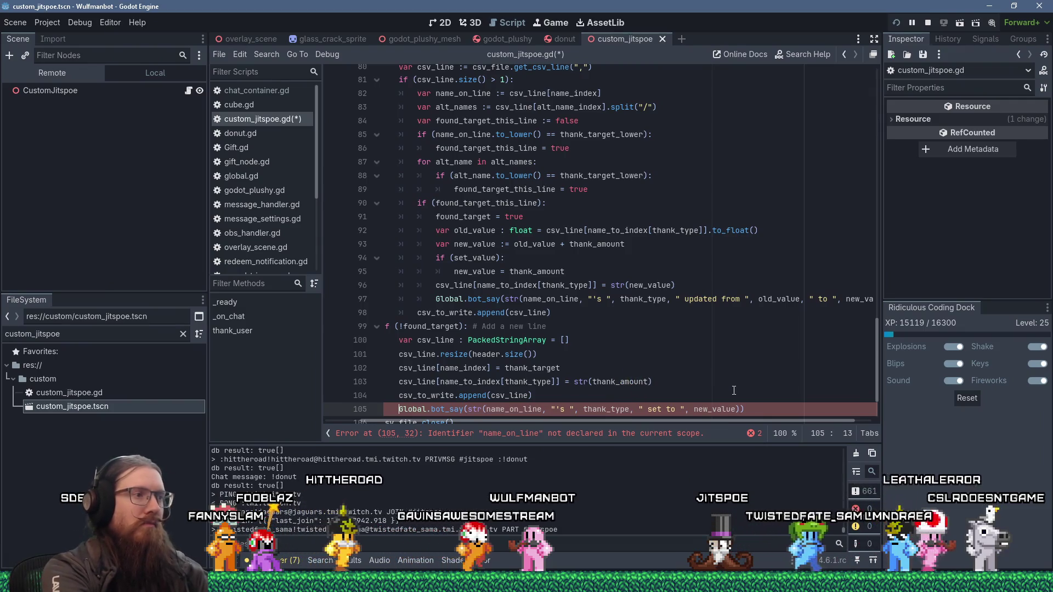
key("Left")
key("Left")
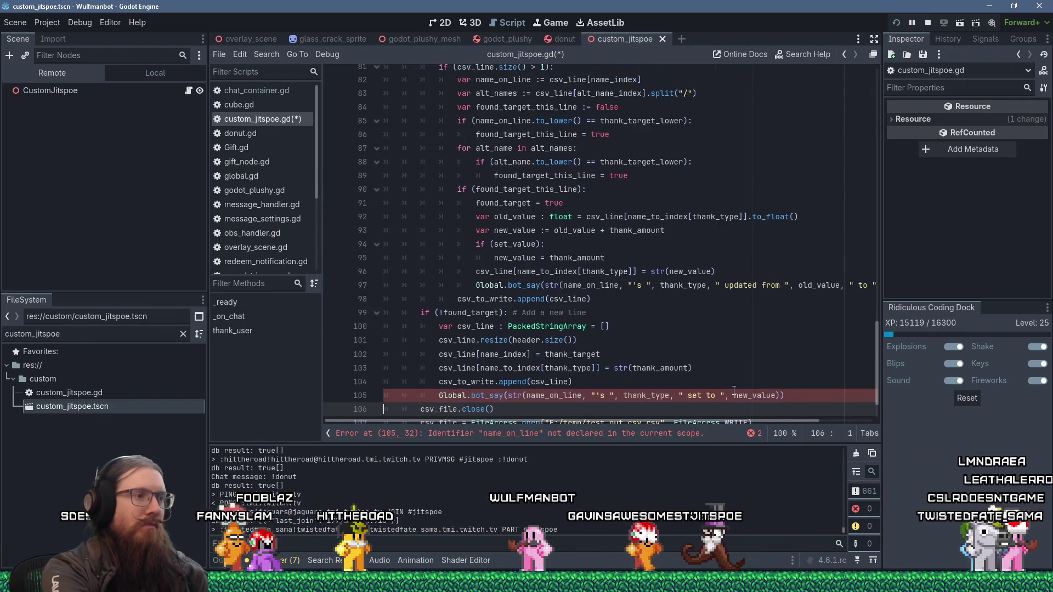
key("ctrl+Right")
key("ctrl+Right")
key("ctrl+Right")
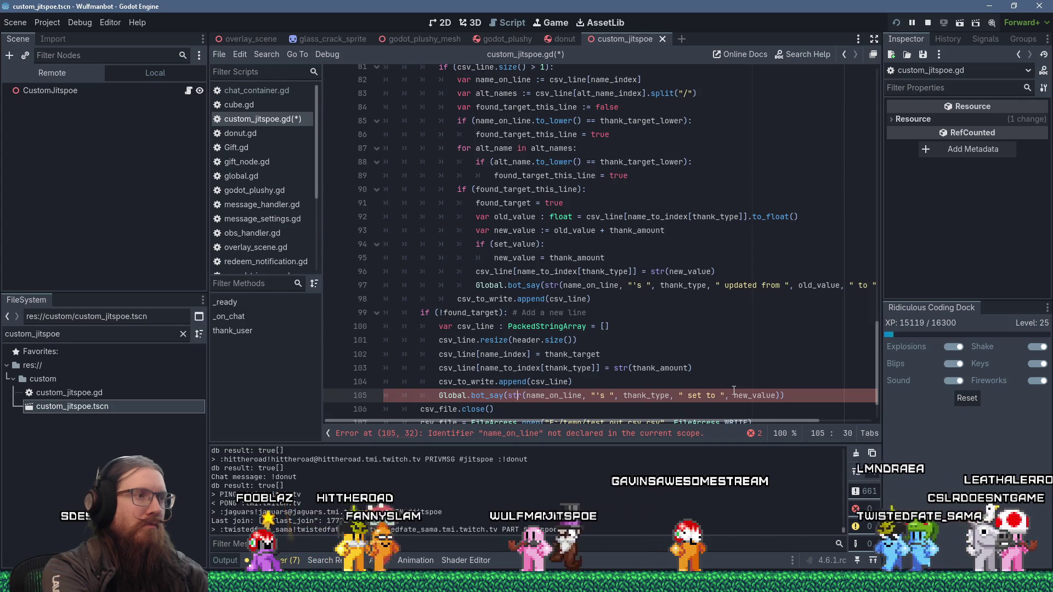
key("ctrl+Right")
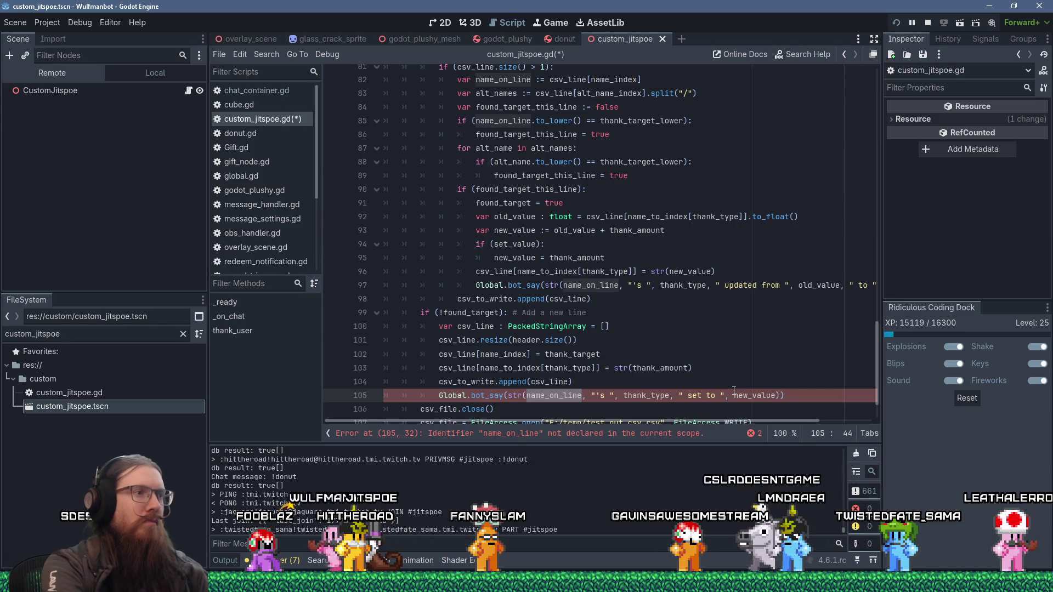
key("ctrl+BackSpace")
type("thank_target")
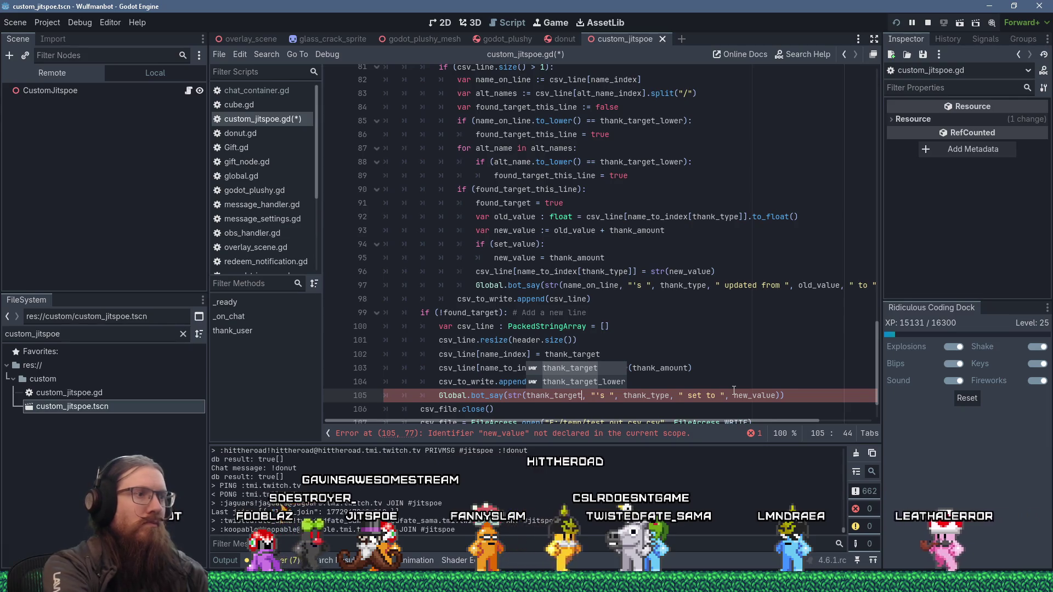
key("Escape")
- Append thank_amount to the end of line 105 and save the script
key("End")
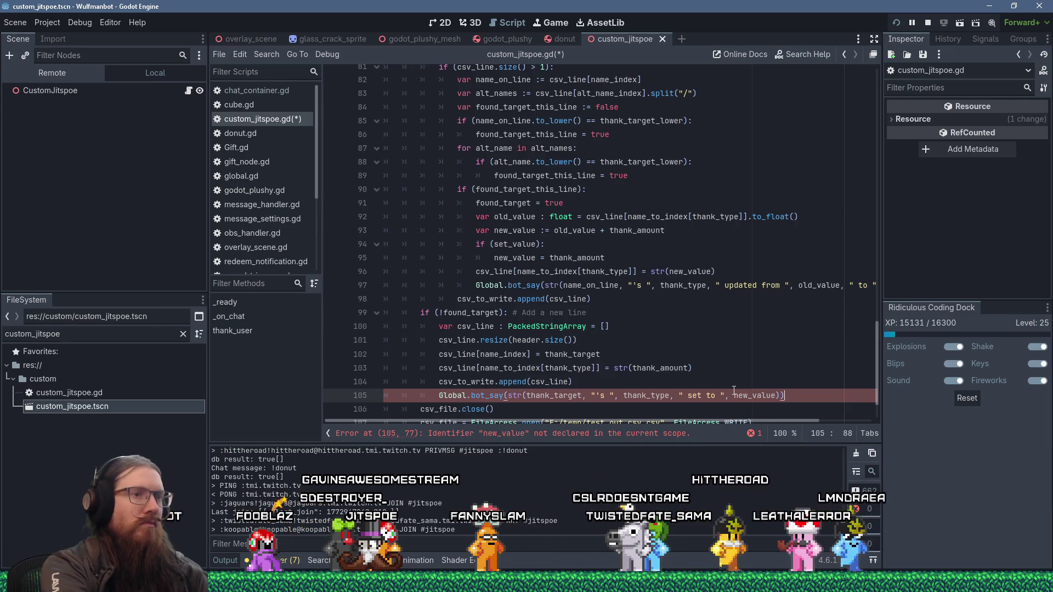
type("thank_amount")
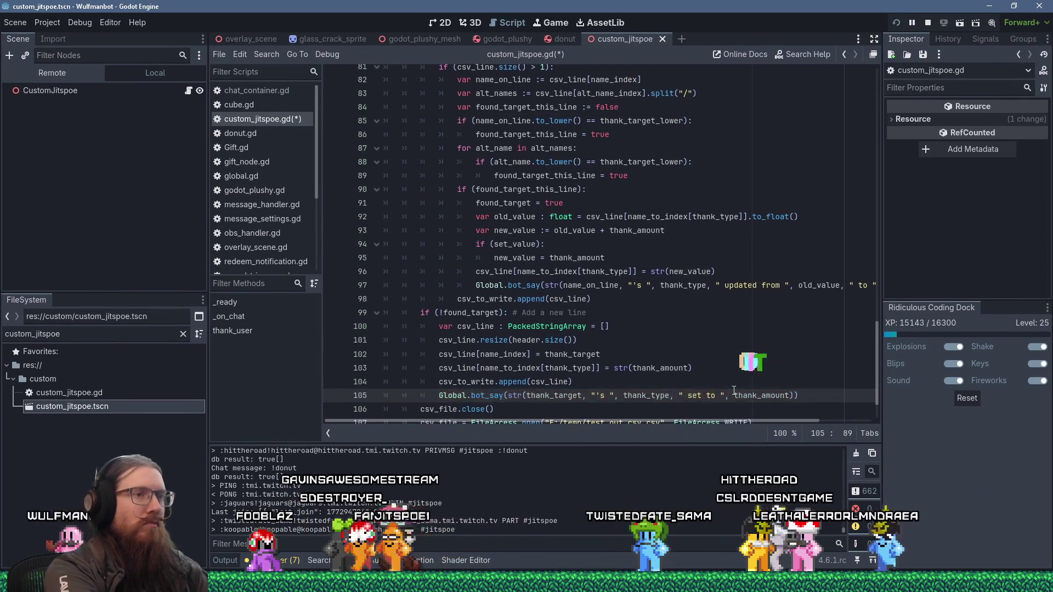
key("ctrl+s")
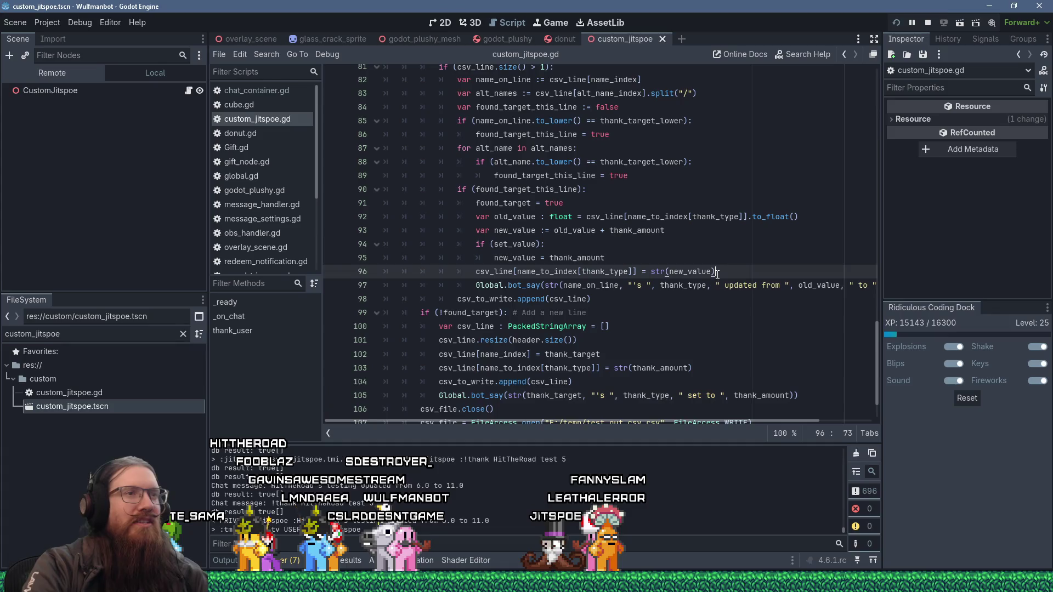
- Put the caret just before 'updated' in the line 97 update announcement
left_click(678, 287)
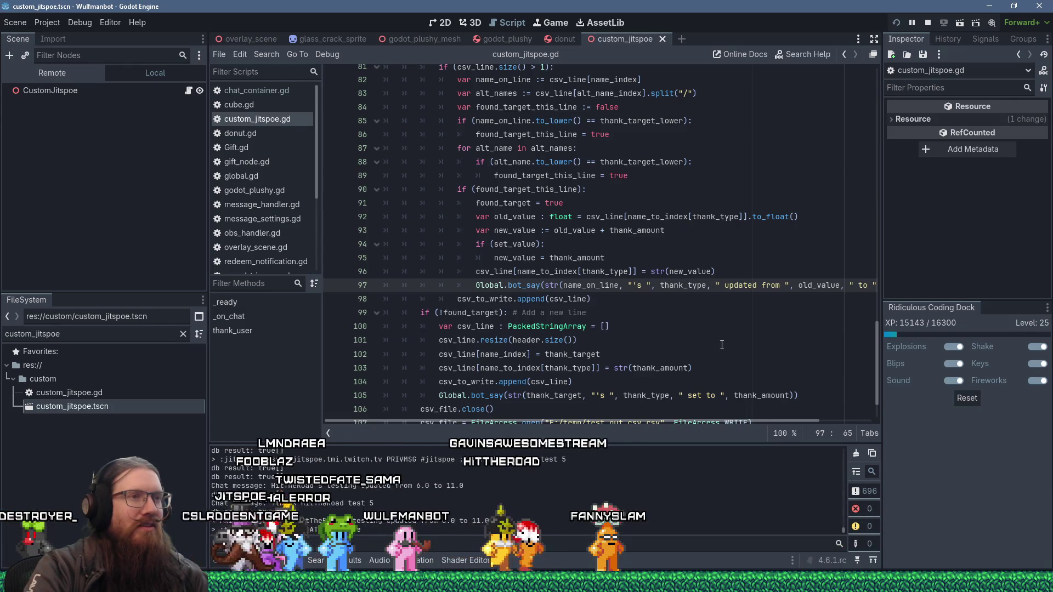
left_click(725, 285)
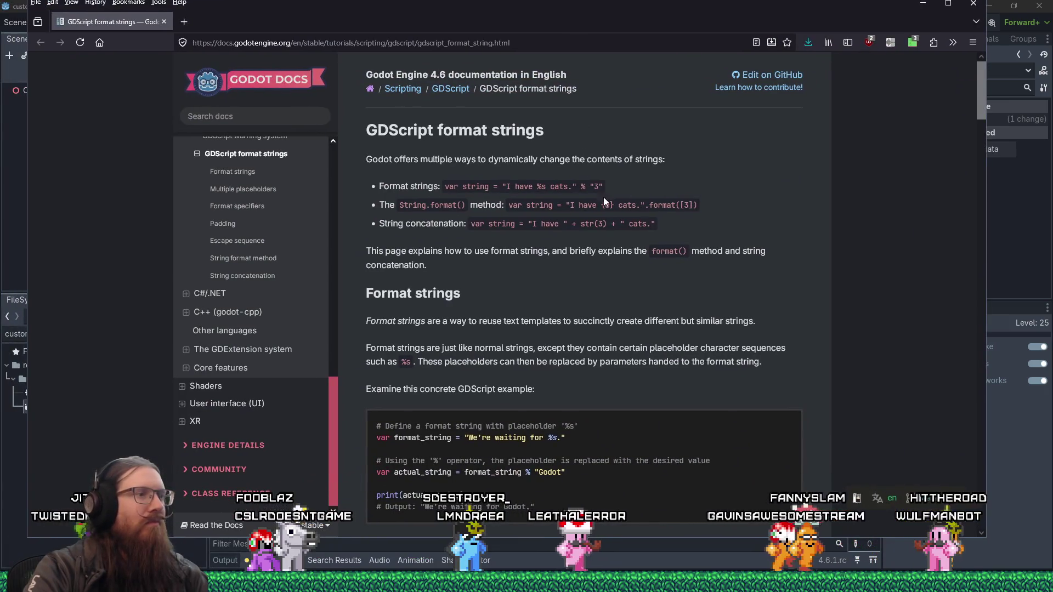
- Read through the GDScript format strings page, return to its introduction, and reposition the browser window
scroll(667, 222, "down", 10)
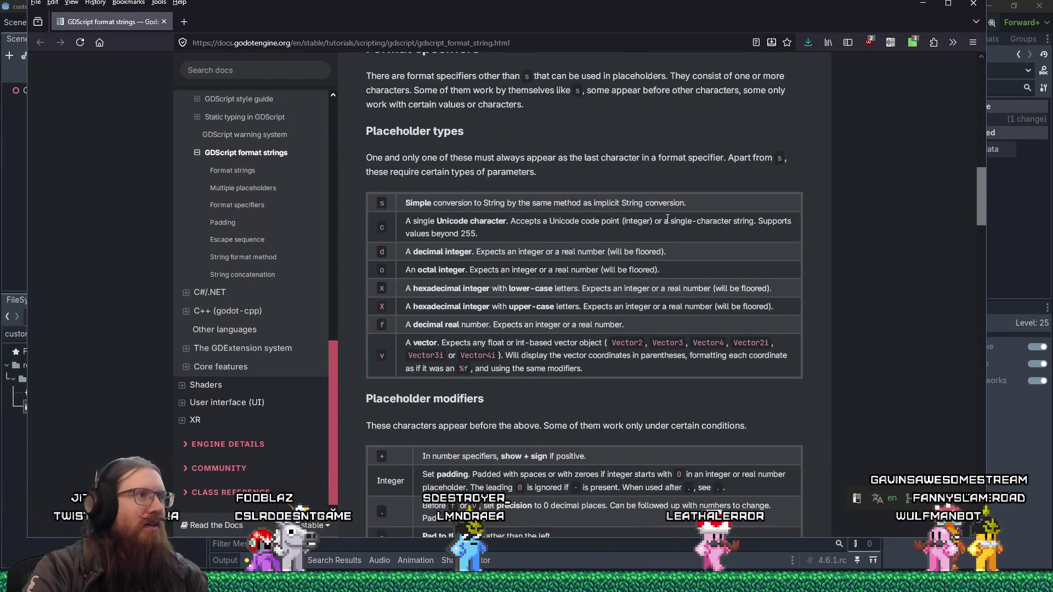
scroll(668, 222, "down", 4)
scroll(666, 218, "down", 5)
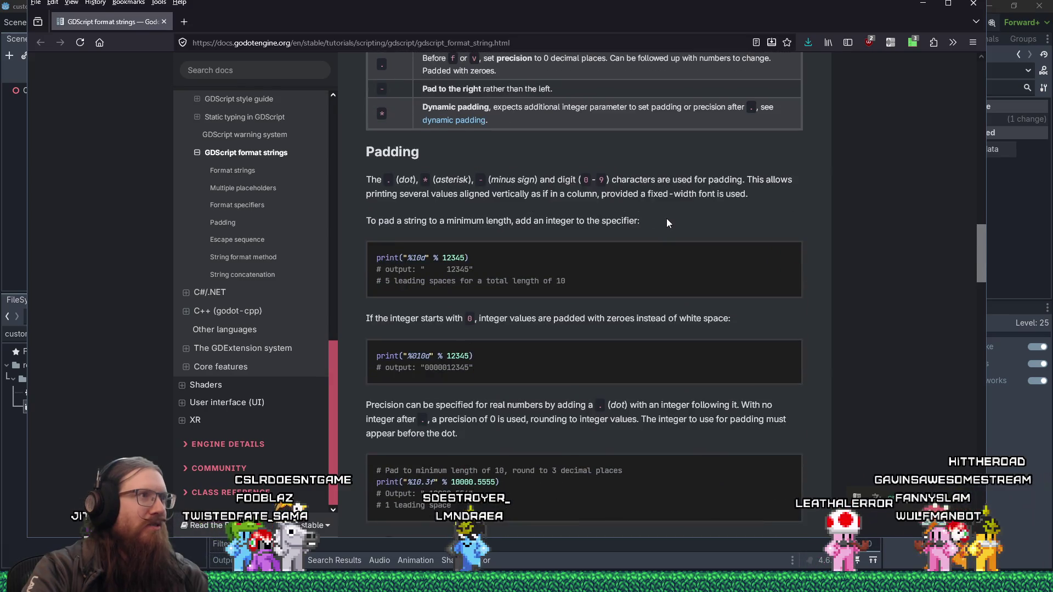
scroll(666, 218, "up", 8)
scroll(666, 219, "up", 1)
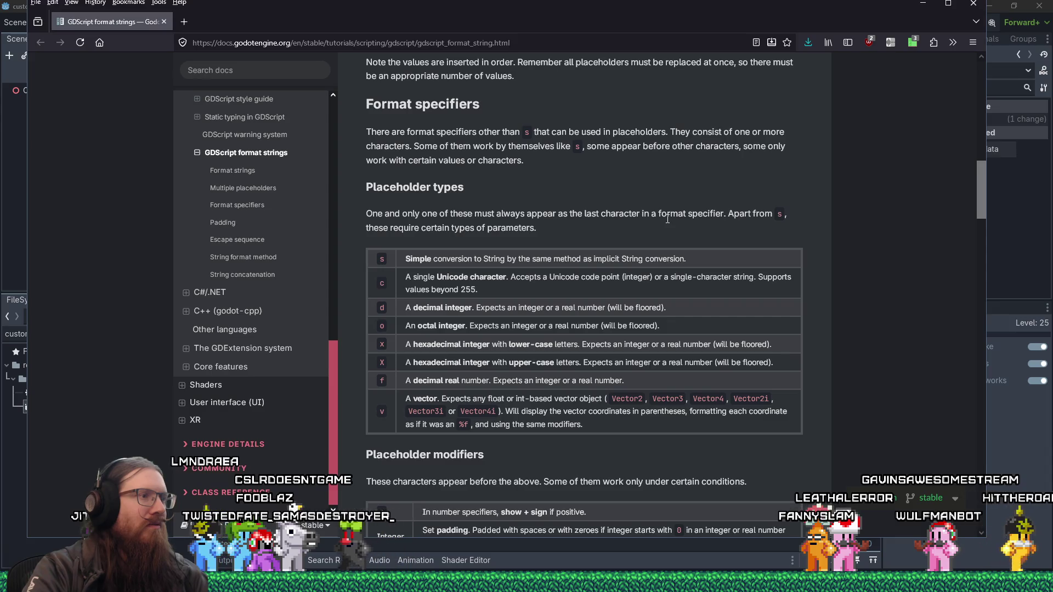
scroll(667, 220, "down", 5)
scroll(668, 219, "up", 3)
scroll(667, 222, "down", 1)
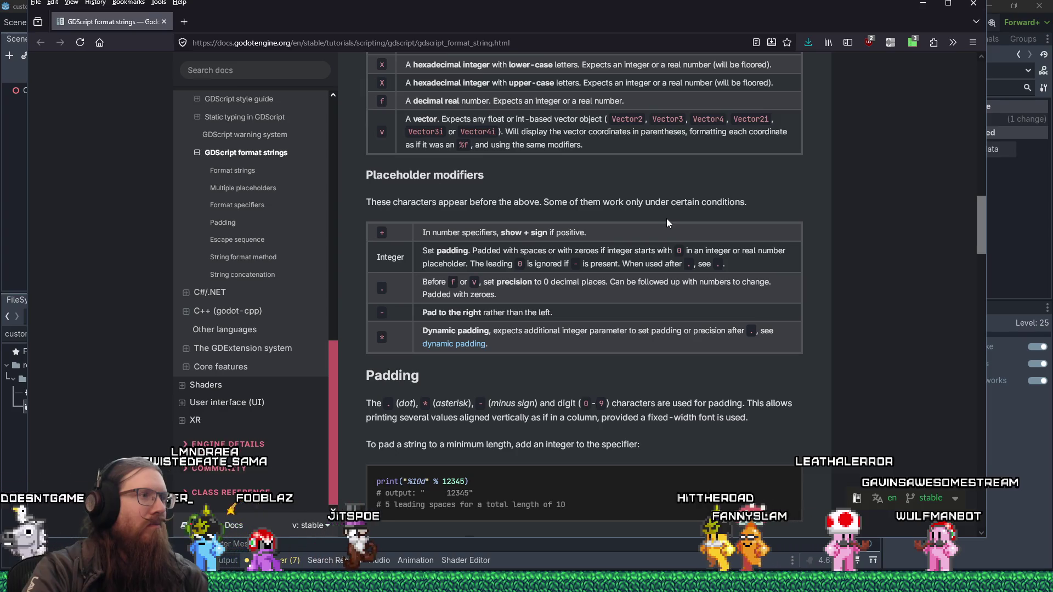
scroll(666, 220, "down", 15)
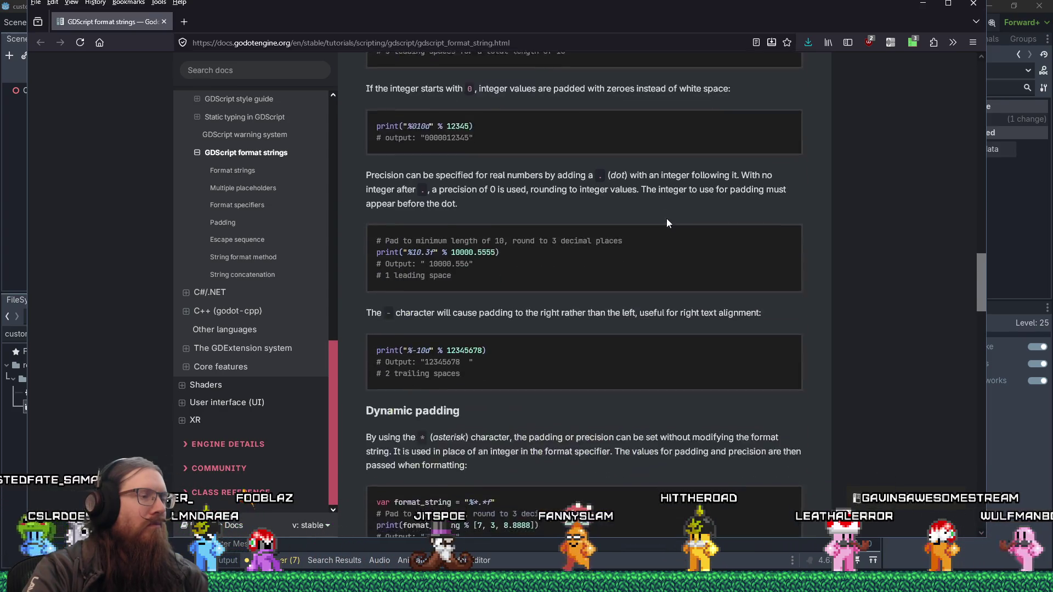
scroll(666, 218, "down", 10)
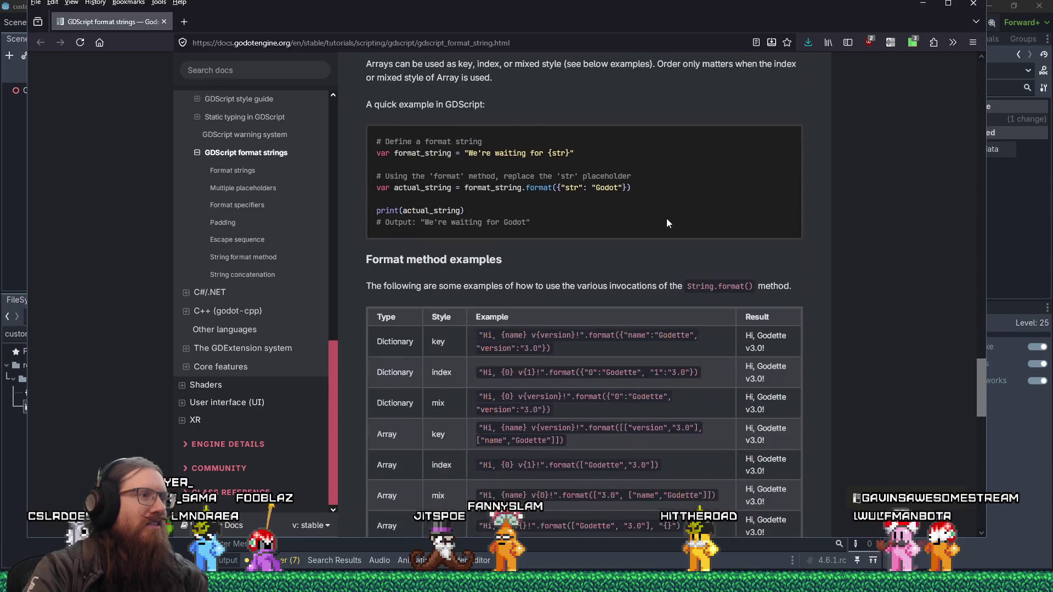
scroll(666, 219, "down", 5)
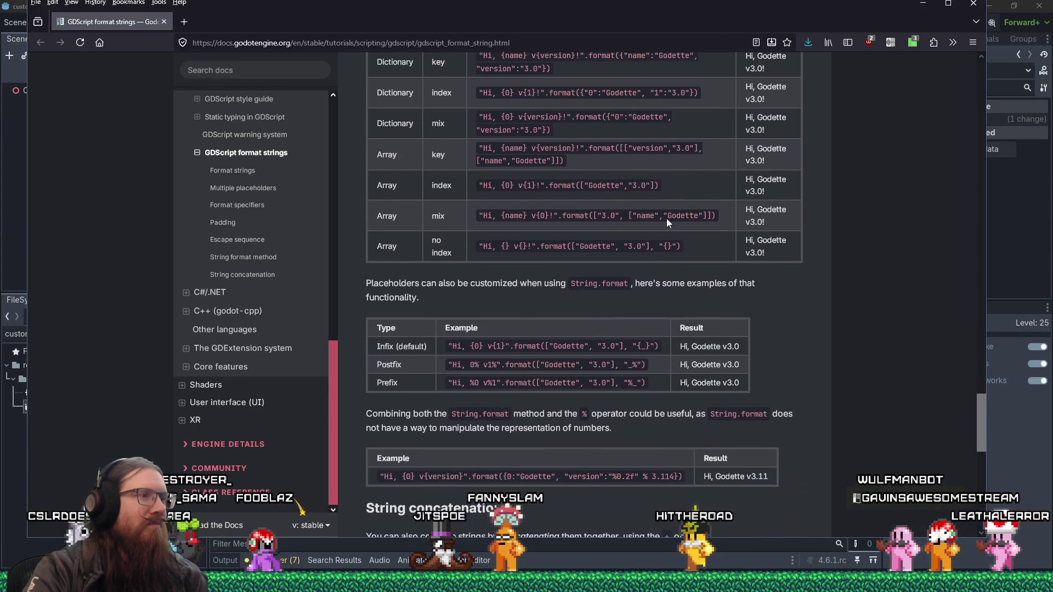
scroll(667, 219, "down", 4)
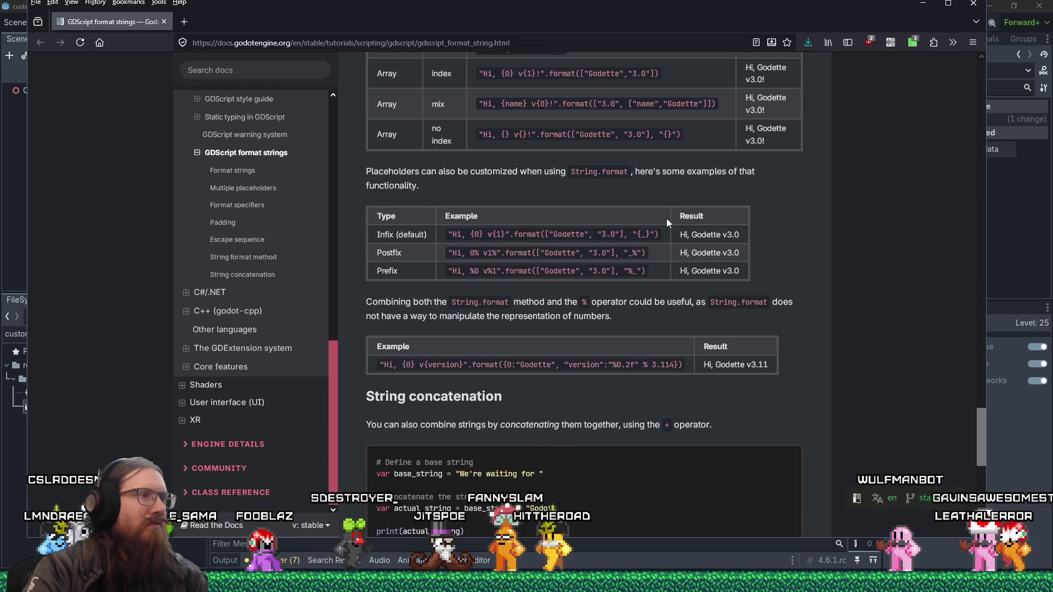
scroll(666, 218, "down", 7)
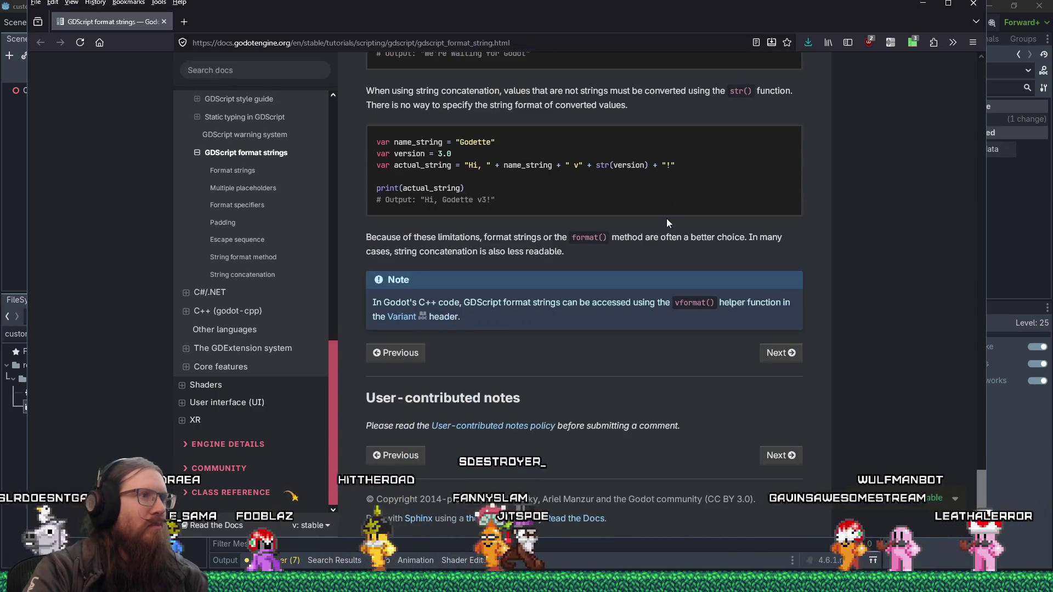
scroll(666, 218, "up", 11)
scroll(667, 221, "up", 20)
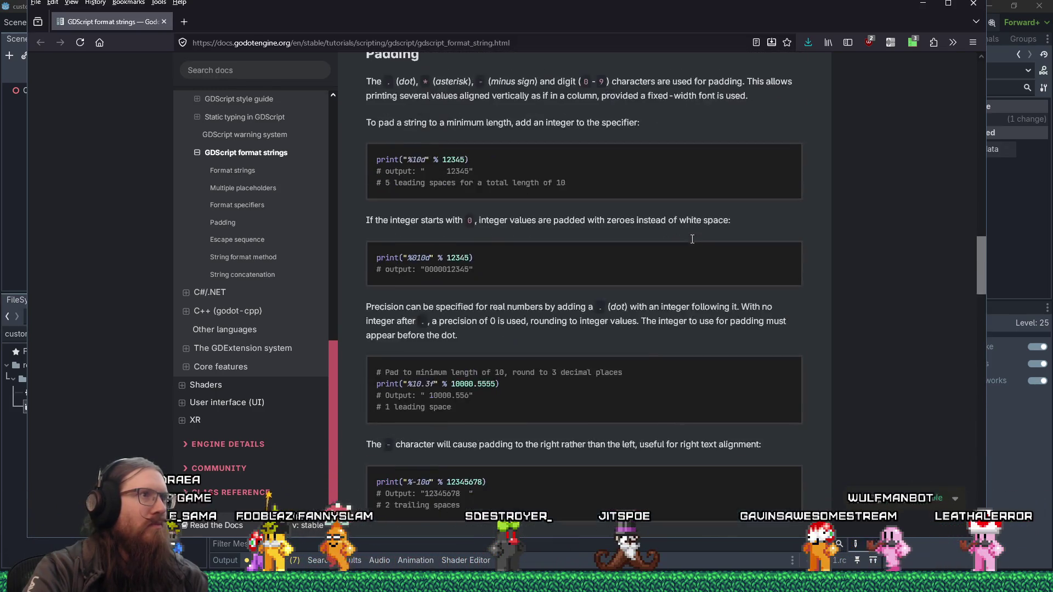
scroll(691, 238, "down", 5)
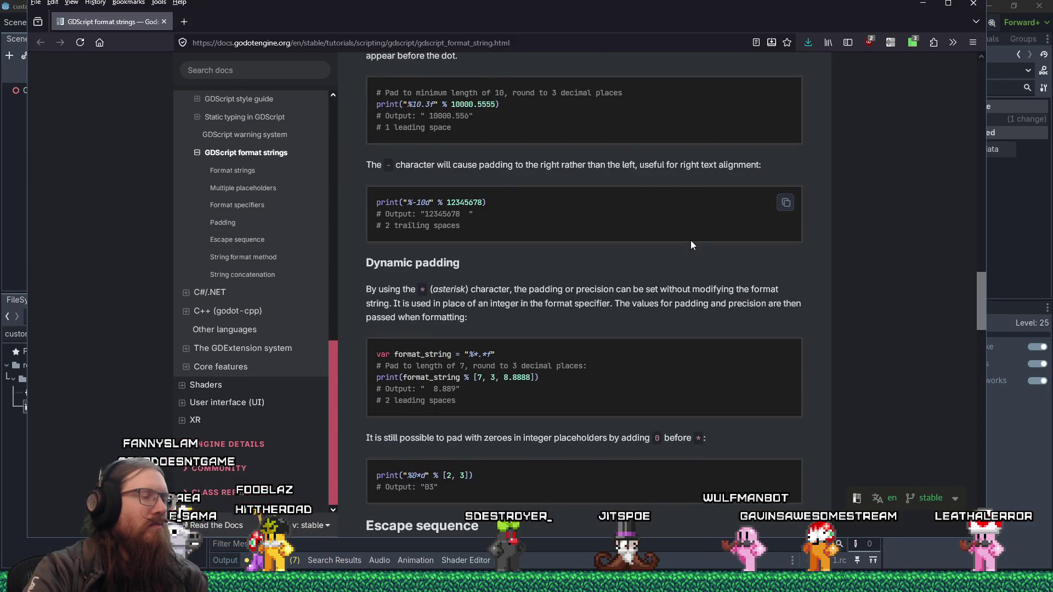
scroll(690, 240, "up", 15)
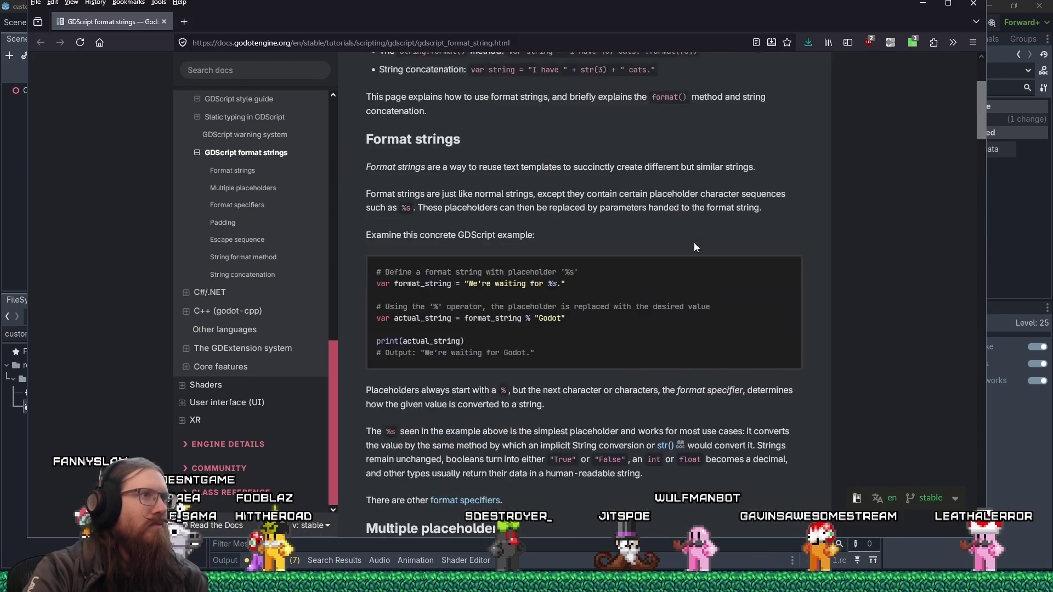
scroll(694, 246, "up", 3)
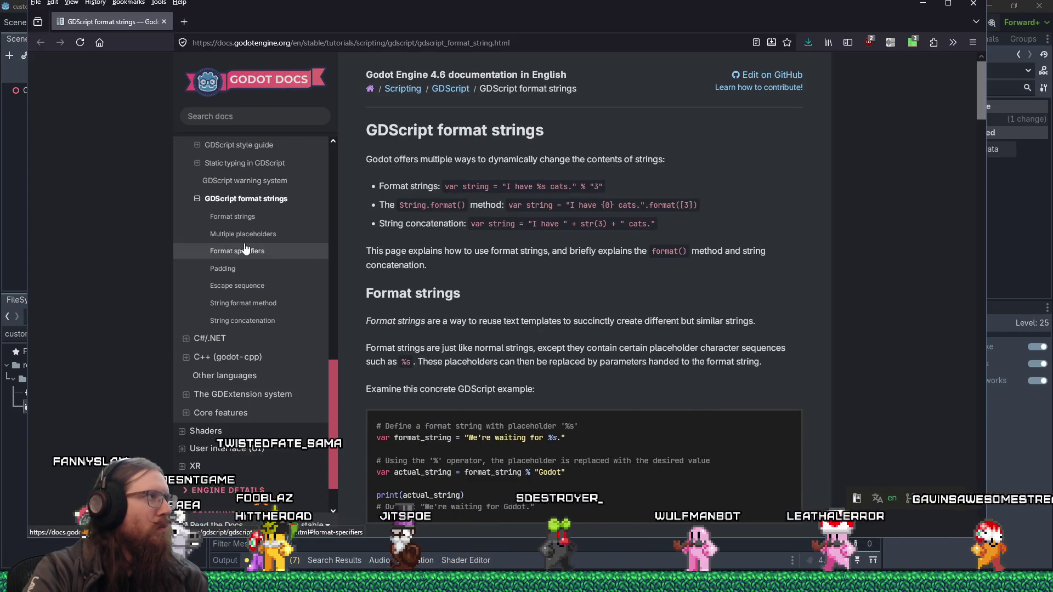
left_click_drag(613, 4, 623, 22)
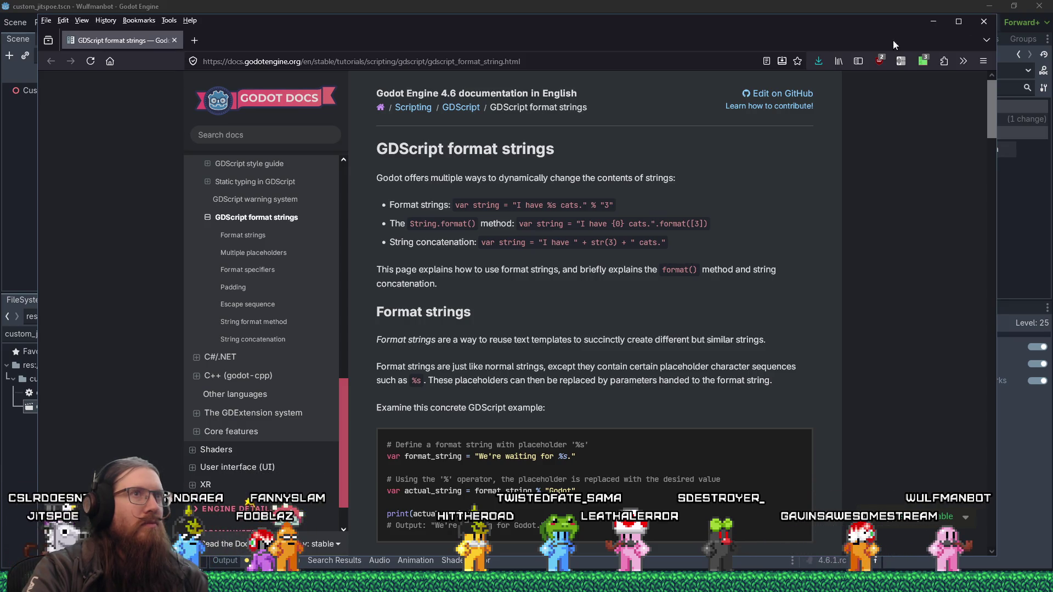
- Search the web for 'godot print floating point as integer if no decimal'
key("ctrl+l")
type("godot p")
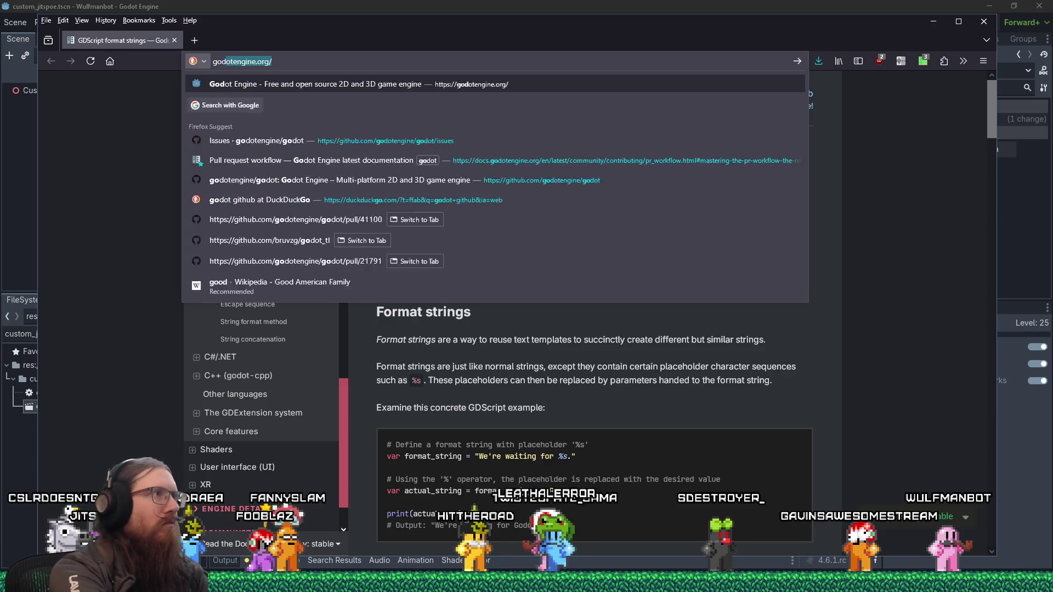
type("rint string")
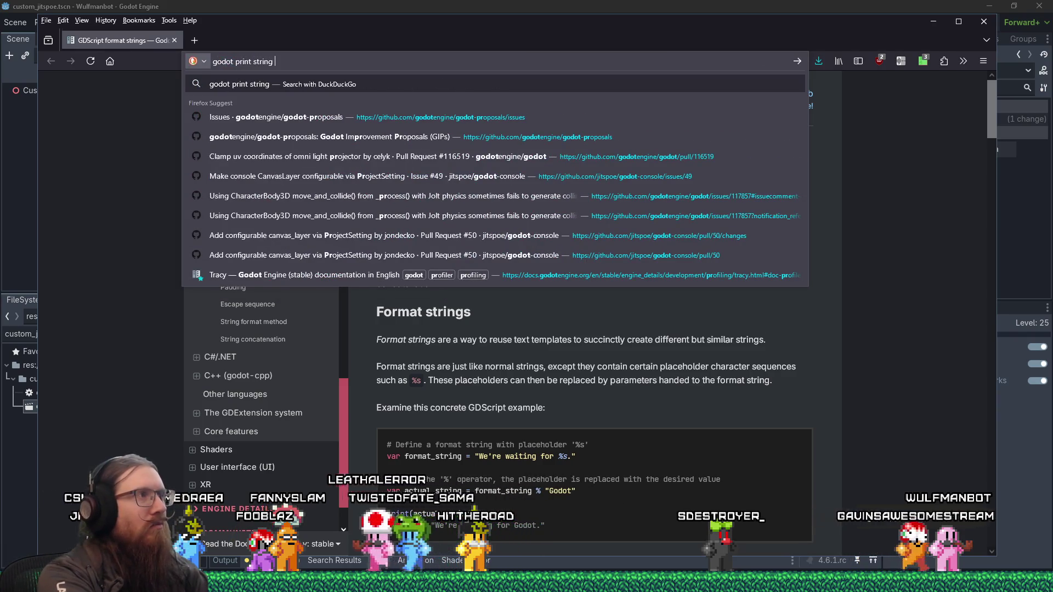
key("BackSpace")
key("BackSpace")
key("BackSpace")
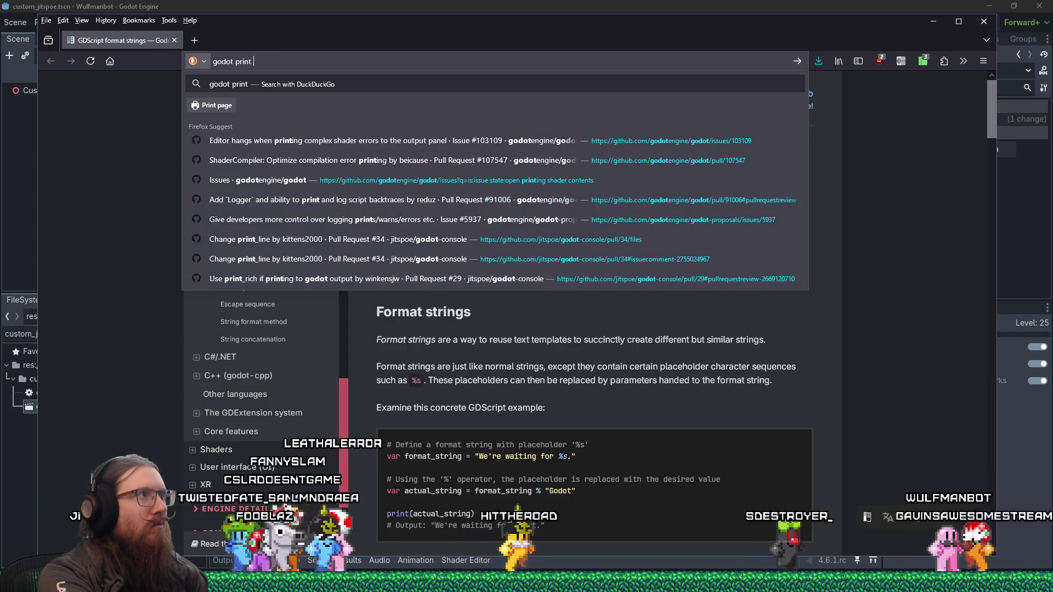
type("floatin")
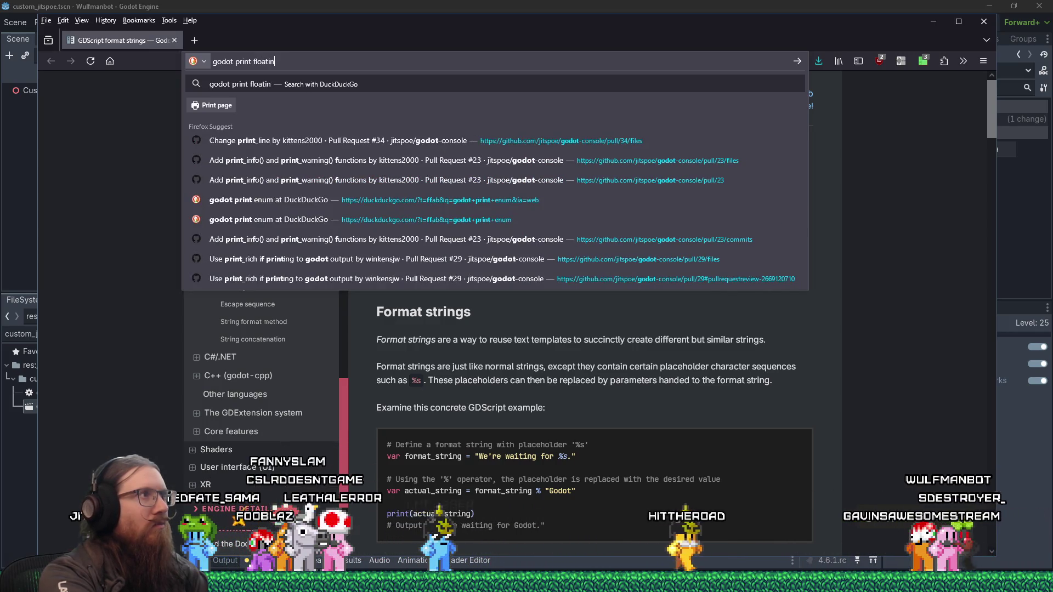
type("g point as integer i")
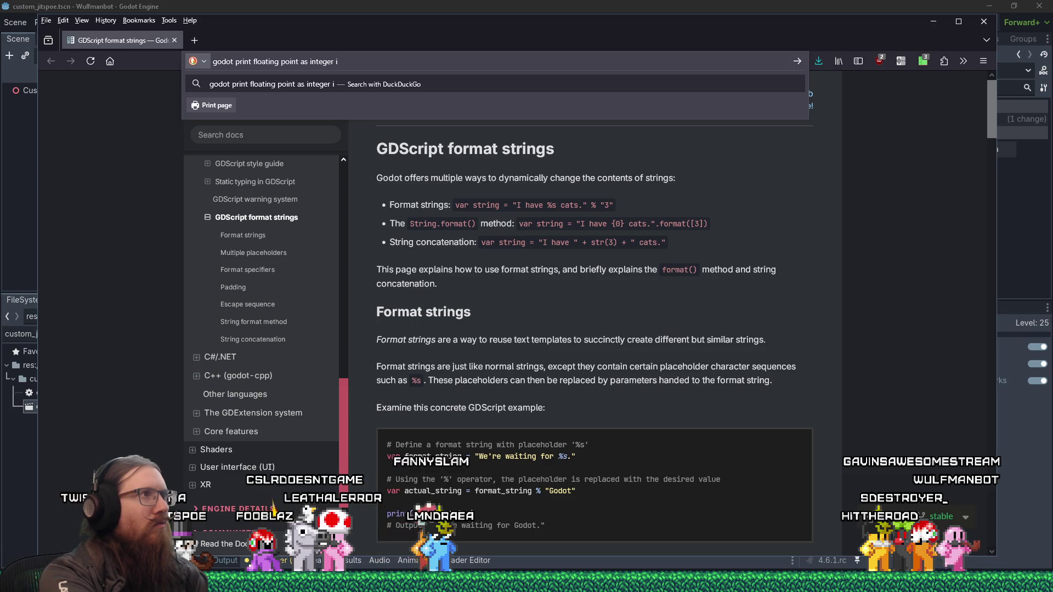
type("no decimal")
key("Return")
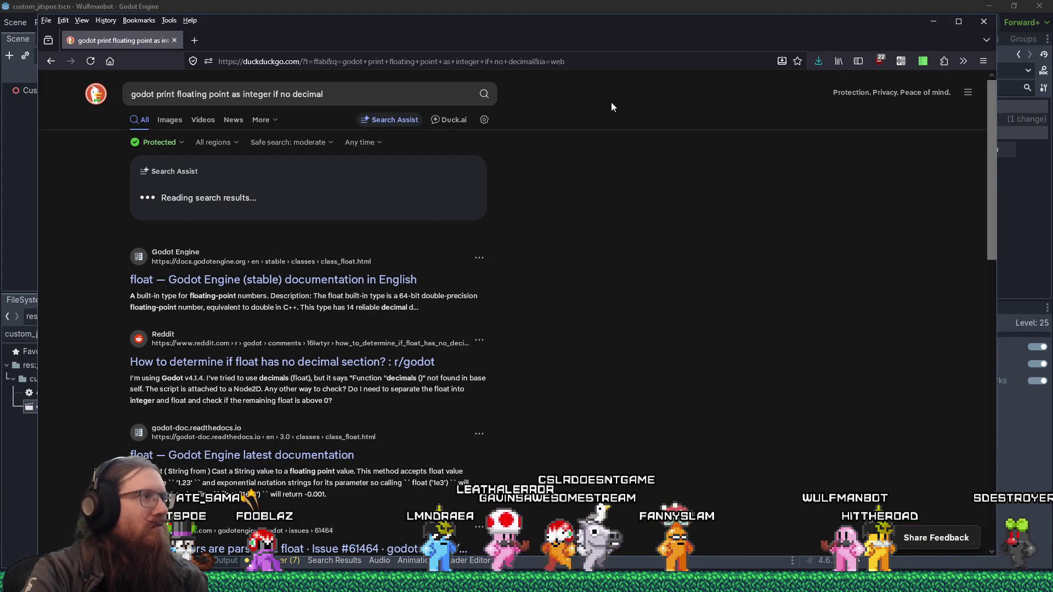
- Scroll through the first page of search results
scroll(539, 188, "down", 2)
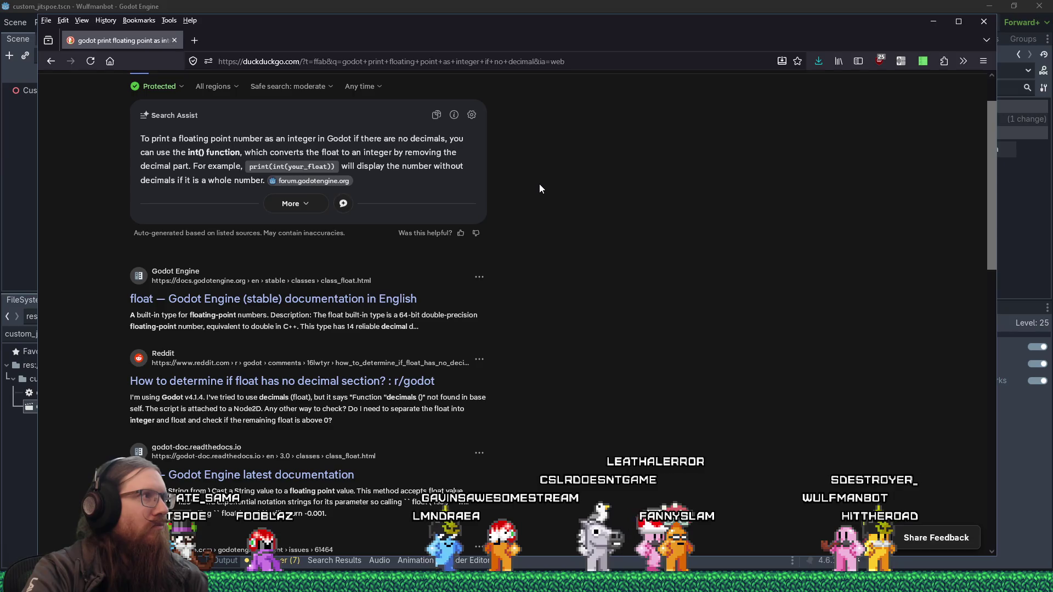
scroll(539, 189, "down", 2)
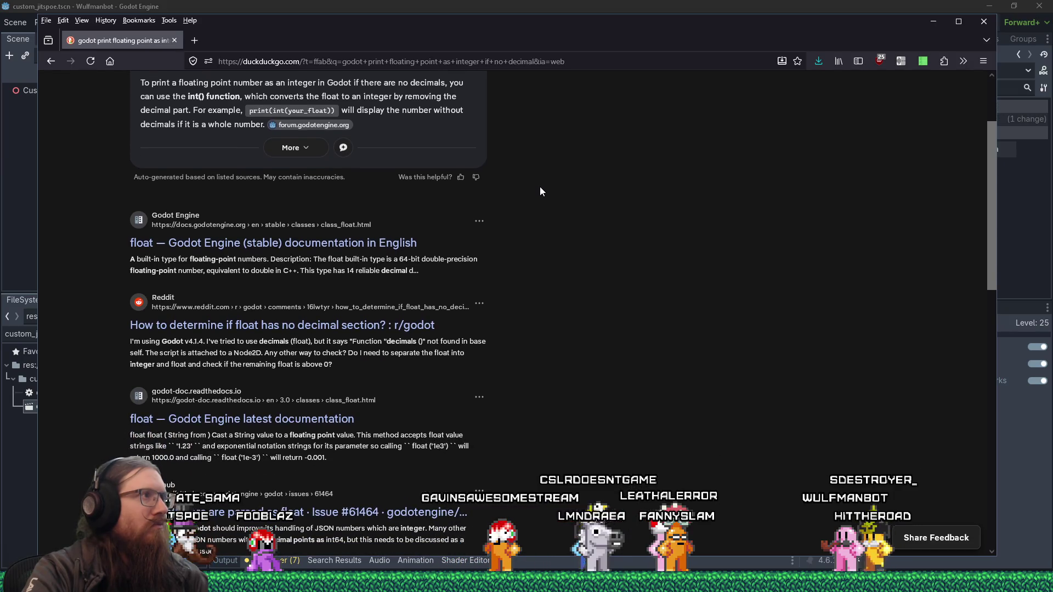
scroll(539, 189, "down", 4)
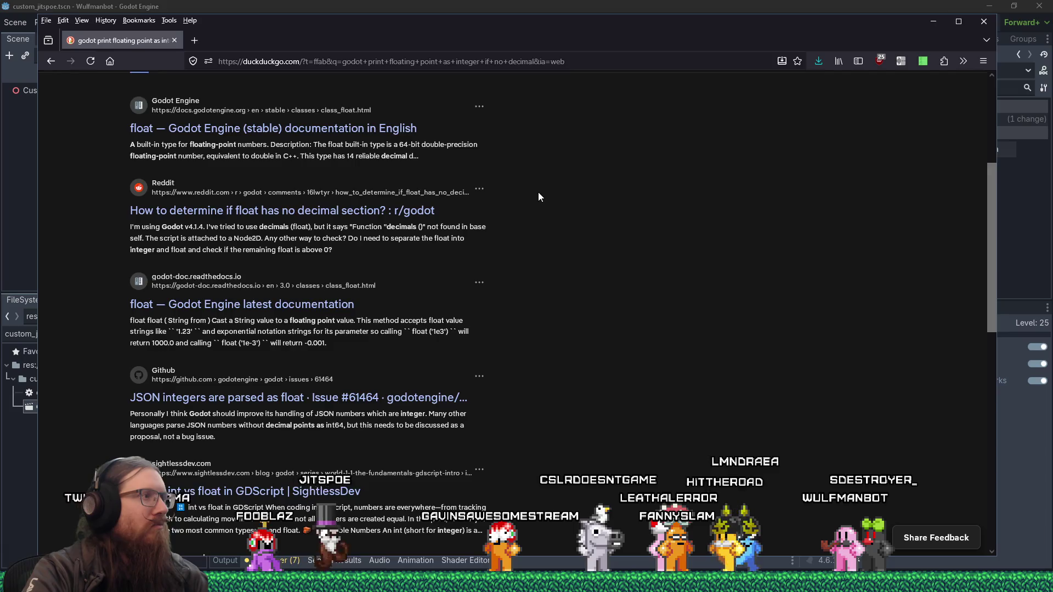
scroll(539, 196, "down", 2)
scroll(538, 196, "down", 2)
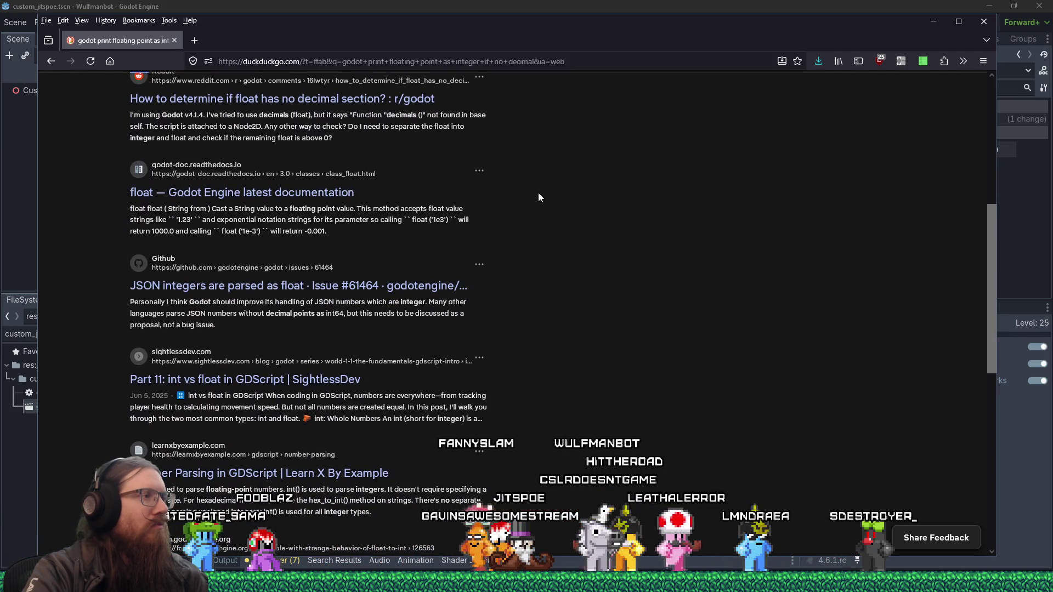
scroll(537, 193, "down", 8)
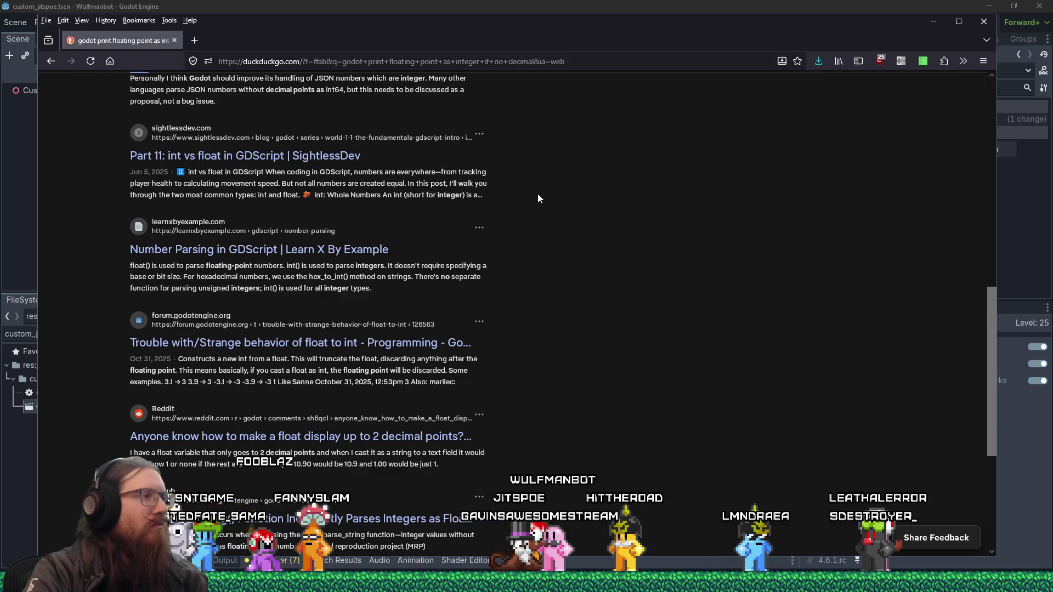
scroll(538, 199, "down", 2)
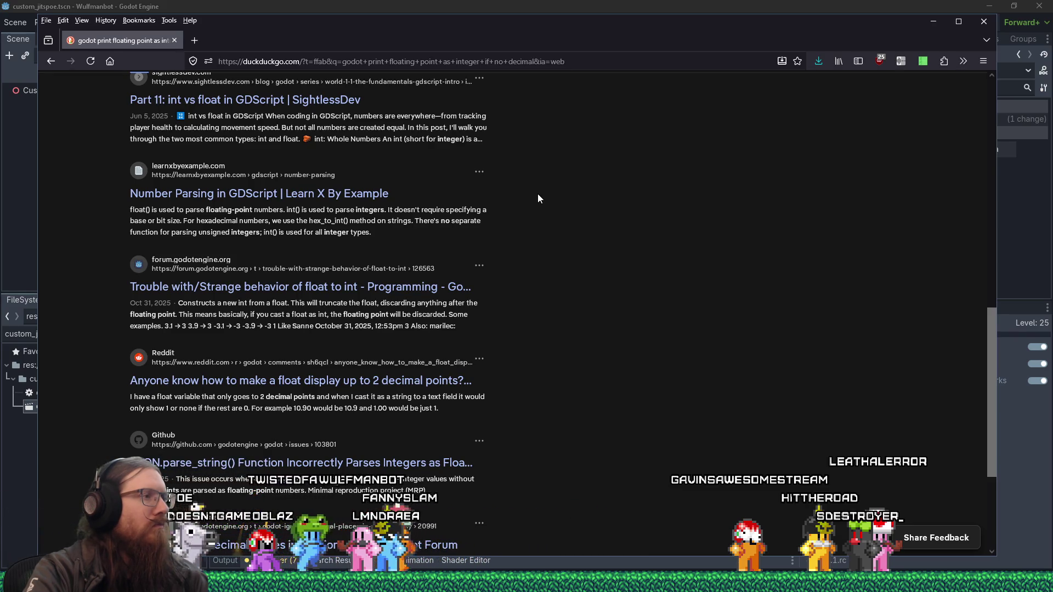
scroll(538, 199, "down", 3)
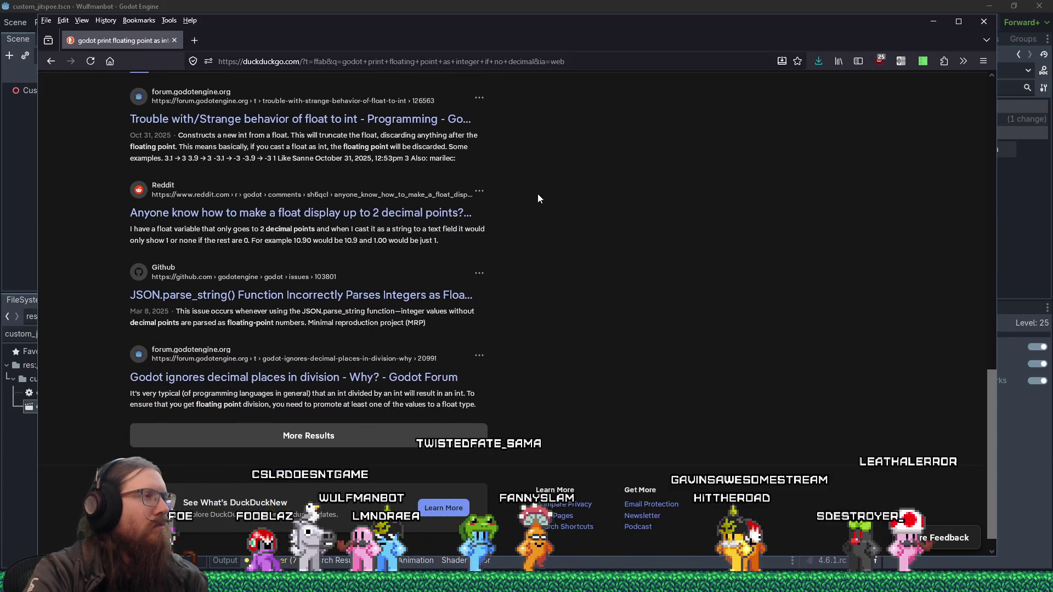
- Load more results, skim them, and close the browser to return to the script
left_click(439, 433)
scroll(542, 367, "down", 2)
scroll(542, 372, "down", 3)
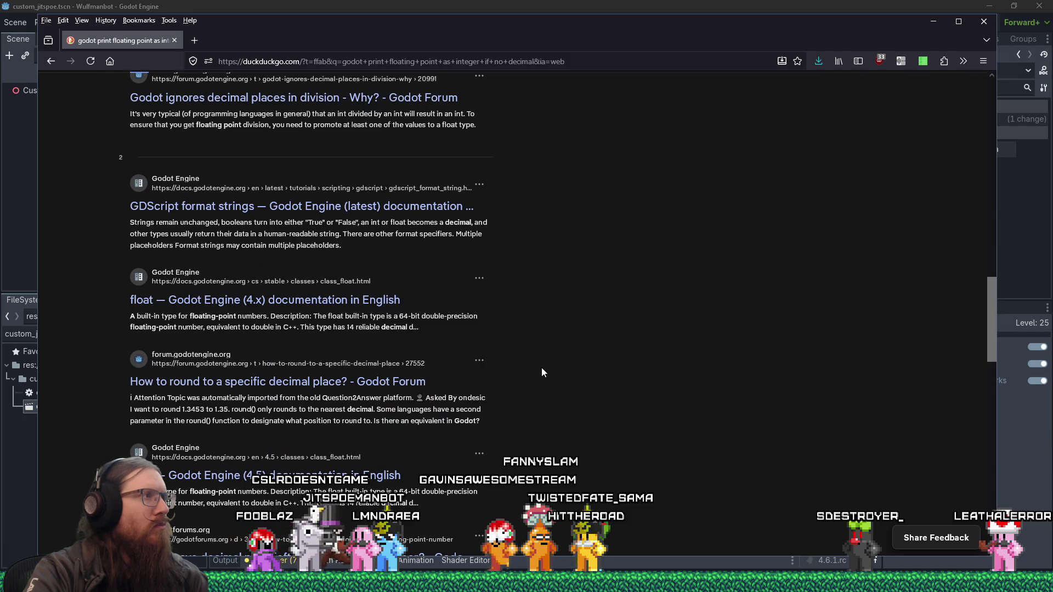
scroll(541, 372, "down", 1)
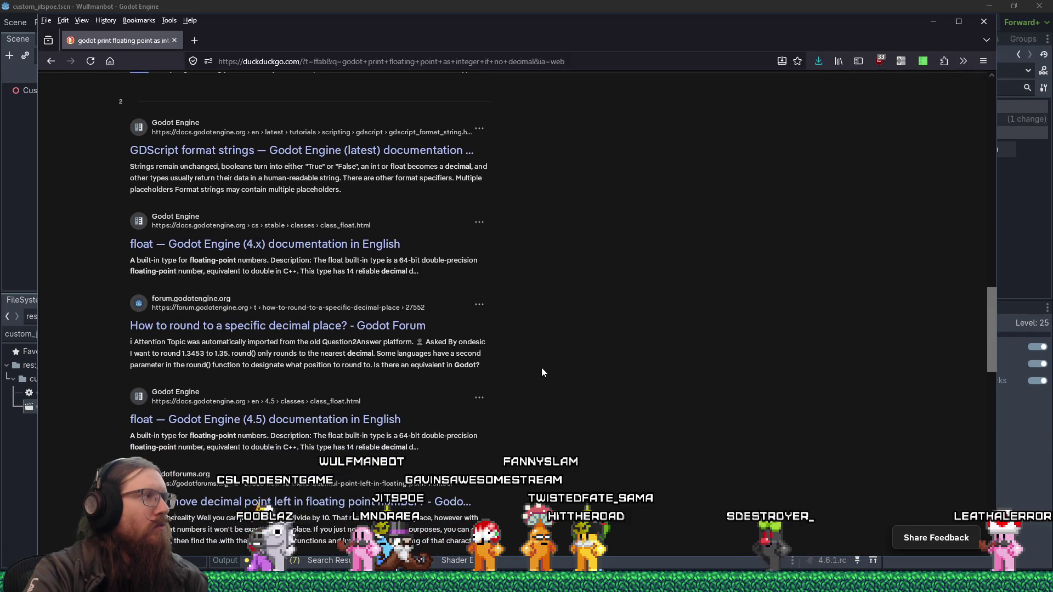
scroll(541, 372, "down", 2)
scroll(538, 376, "down", 5)
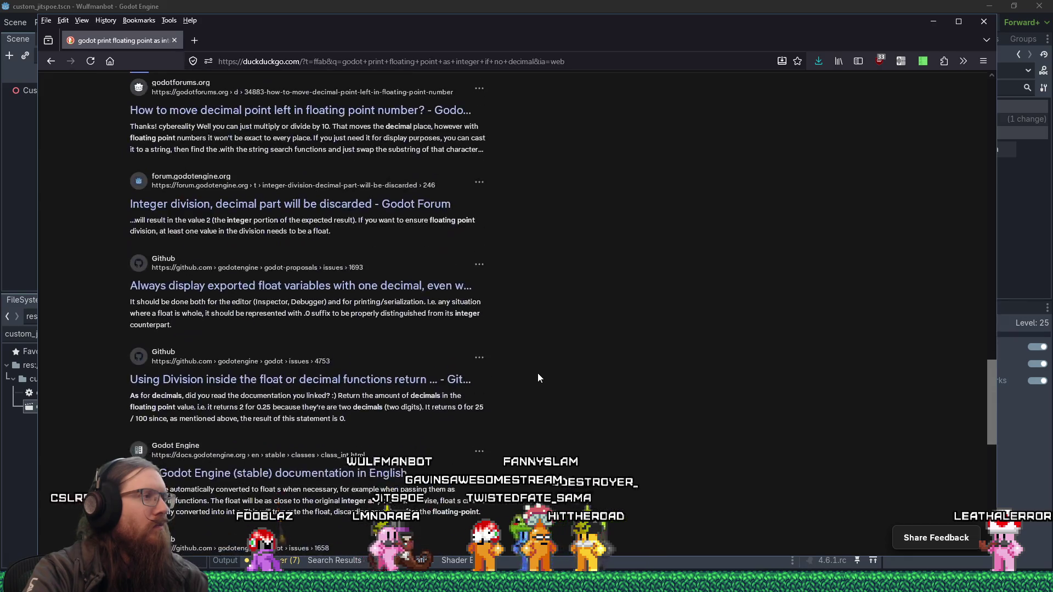
scroll(537, 373, "up", 7)
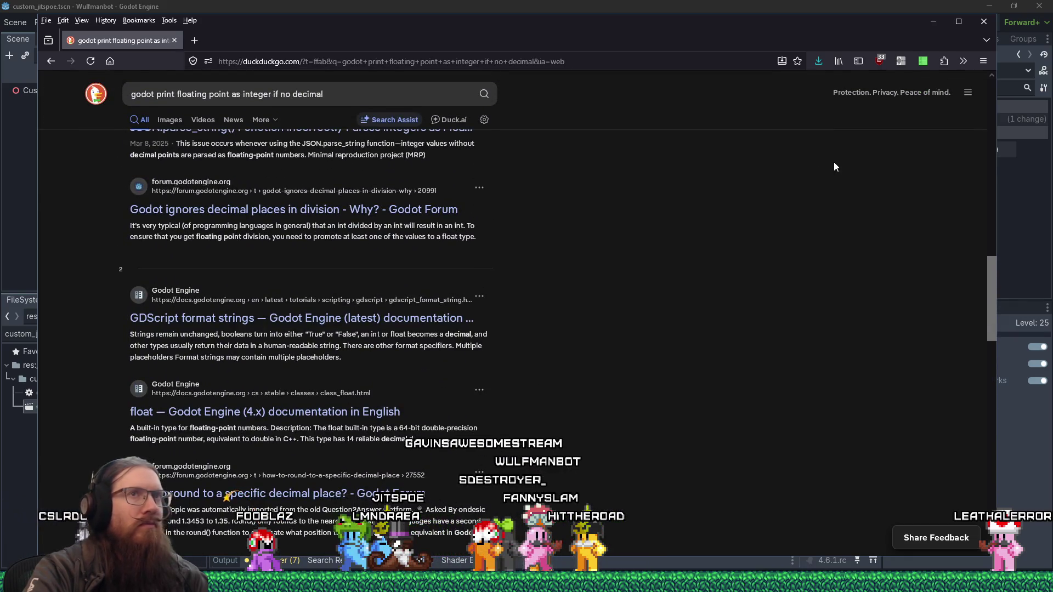
left_click(988, 23)
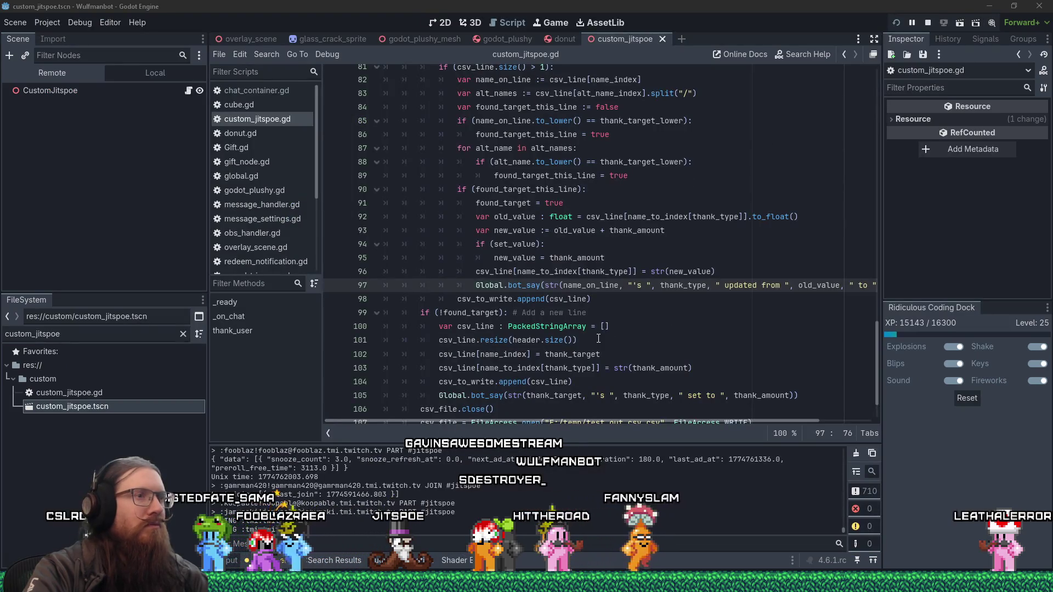
scroll(634, 300, "down", 2)
left_click_drag(584, 419, 639, 421)
mouse_move(878, 356)
left_mouse_down()
mouse_move(897, 180)
mouse_move(879, 367)
left_mouse_up()
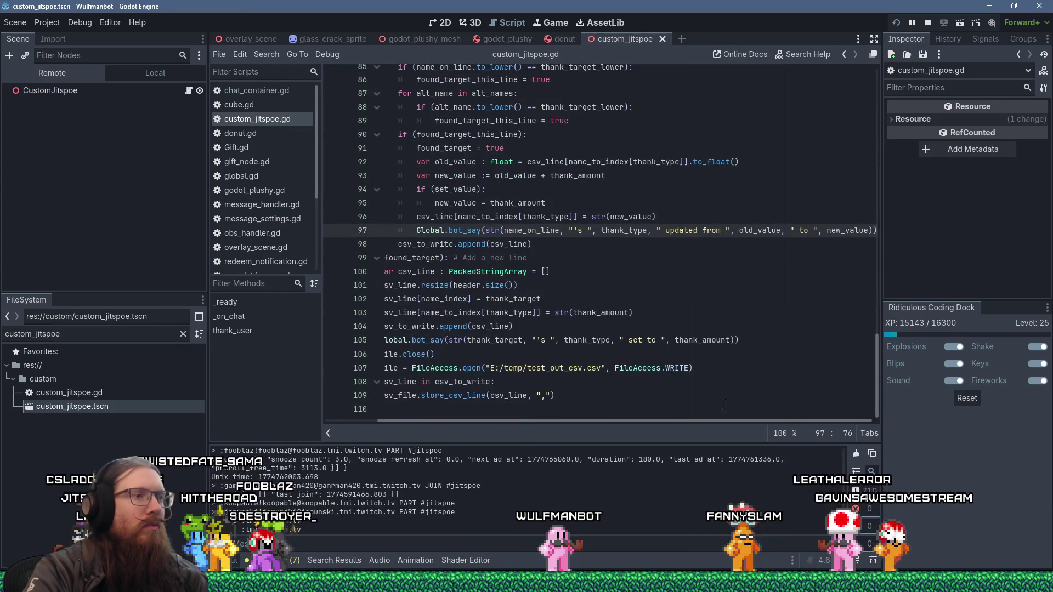
mouse_move(726, 420)
left_mouse_down()
mouse_move(678, 423)
mouse_move(724, 407)
mouse_move(606, 400)
left_mouse_up()
left_click(745, 273)
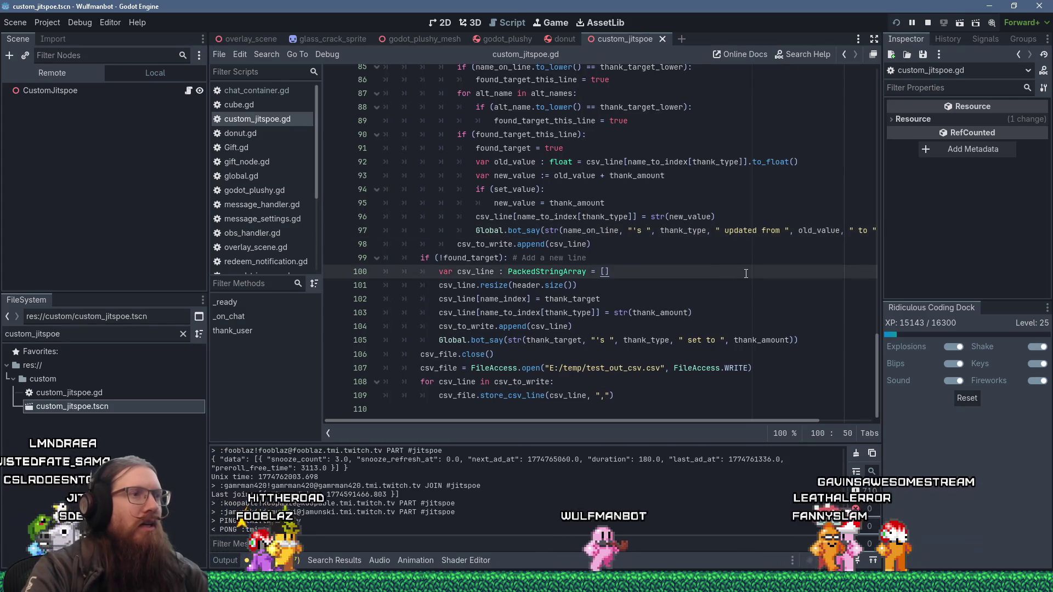
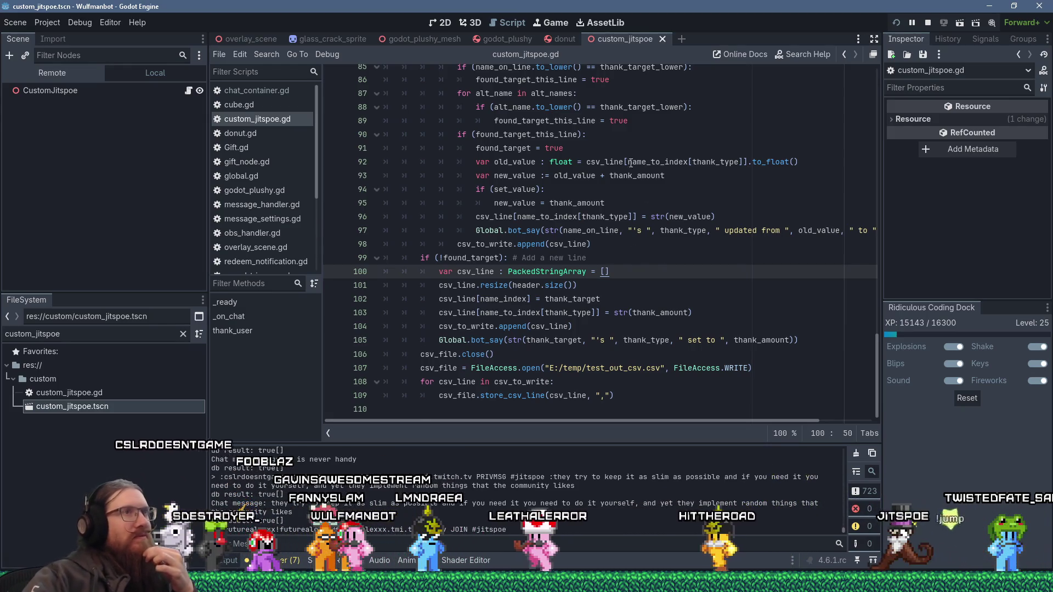
- Search the AssetLib for 'print number', then for string assets, and finally clear the query
left_click(603, 23)
type("pr")
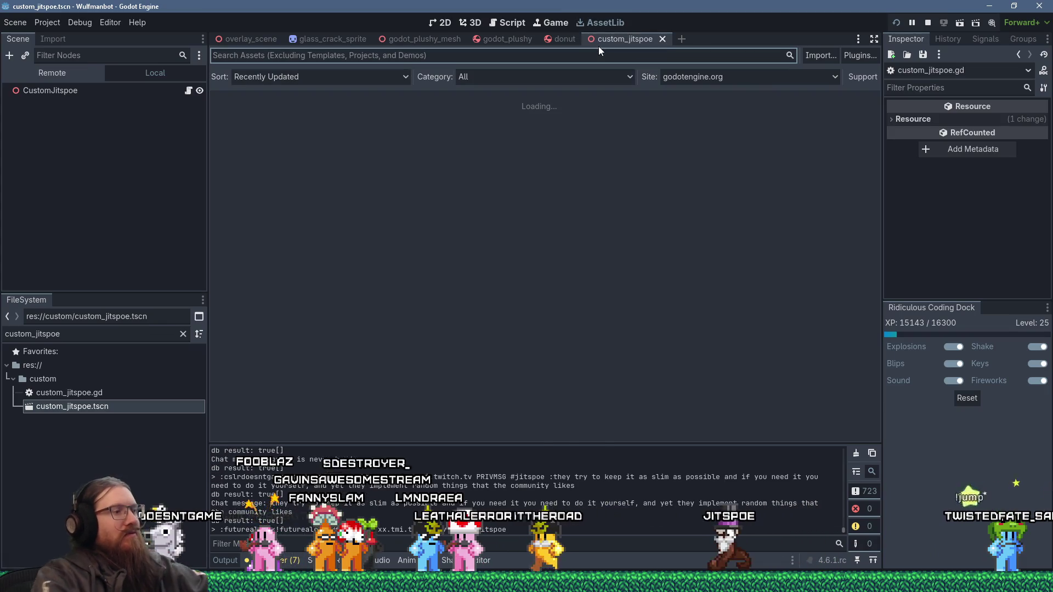
type("int number")
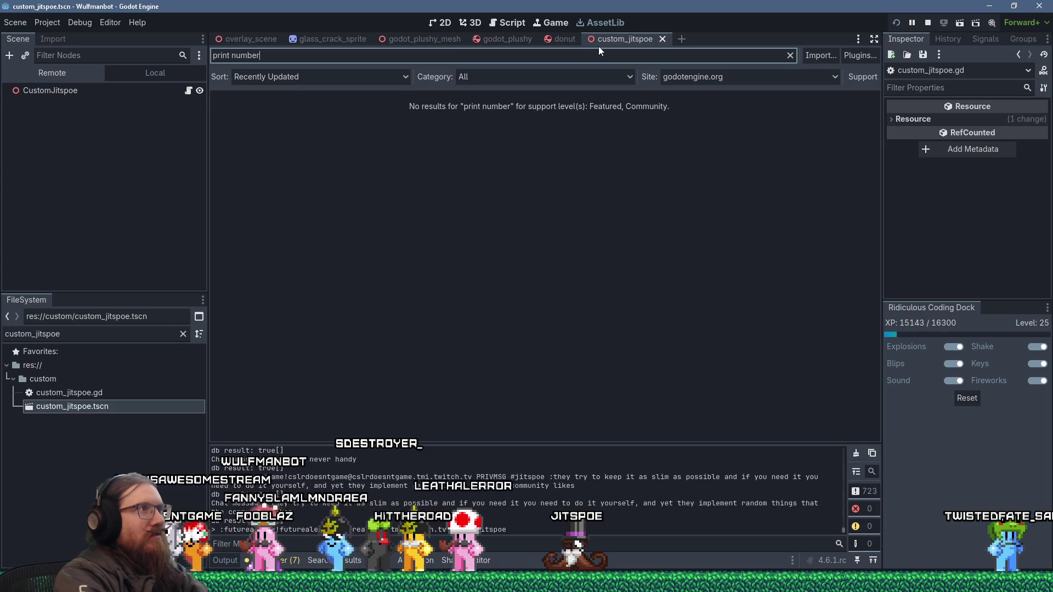
key("ctrl+a")
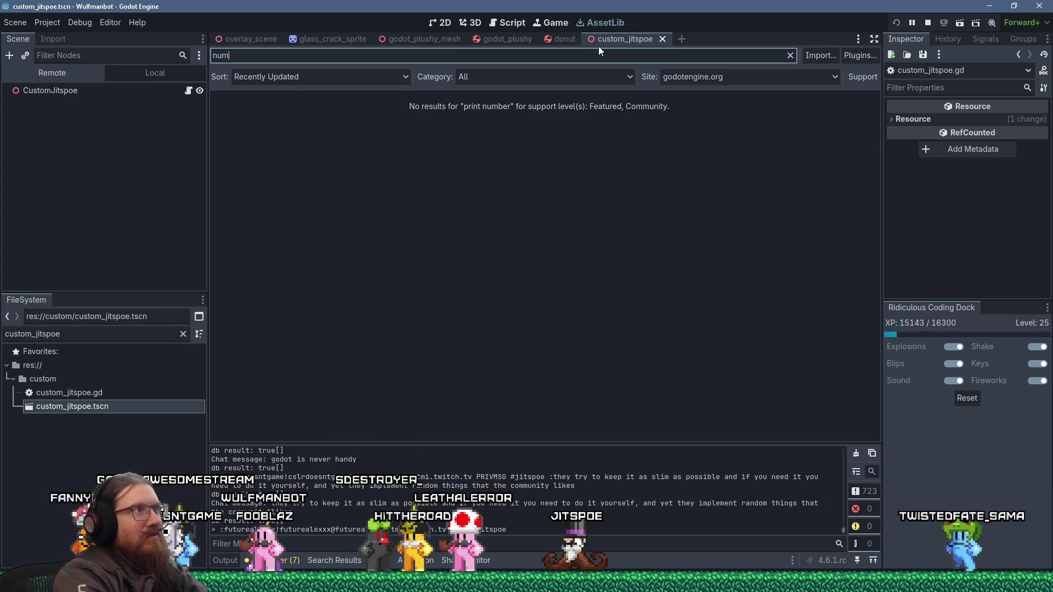
type("ber string")
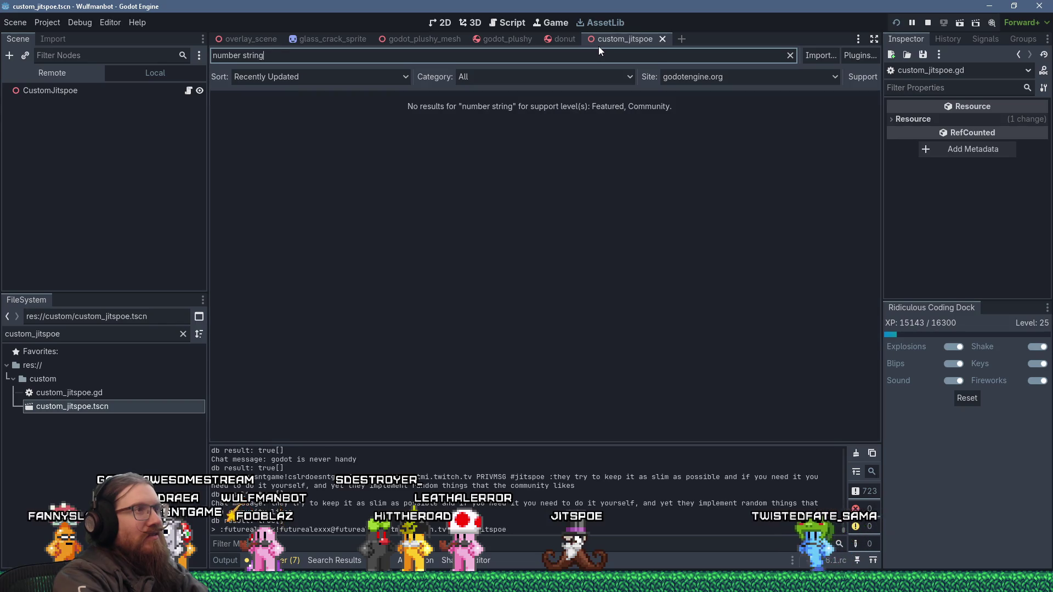
type("string")
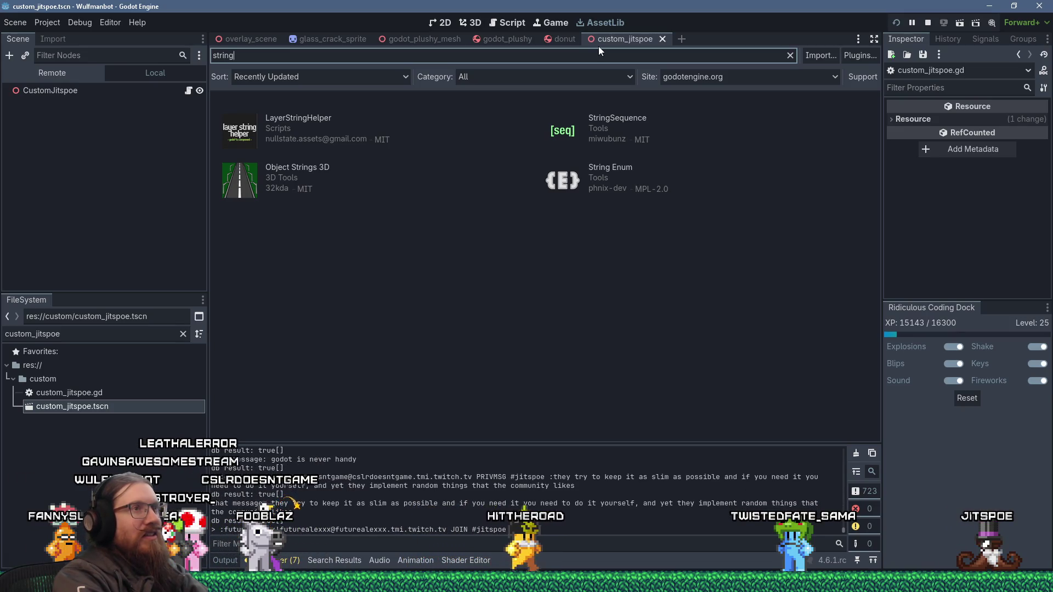
key("BackSpace")
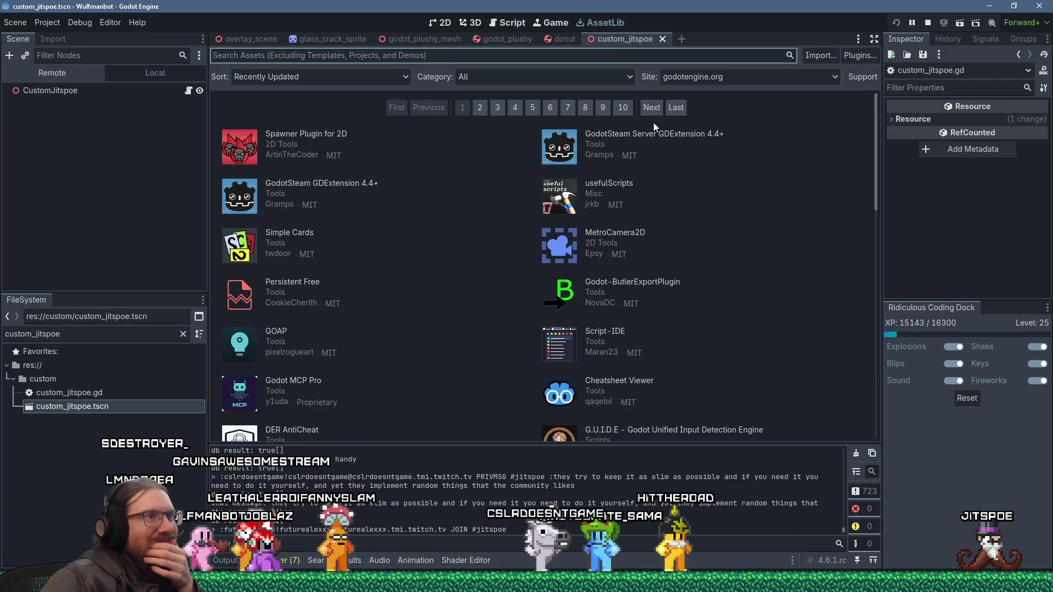
- Open the usefulScripts asset details and bring its GitLab project page up in the browser
left_click(553, 216)
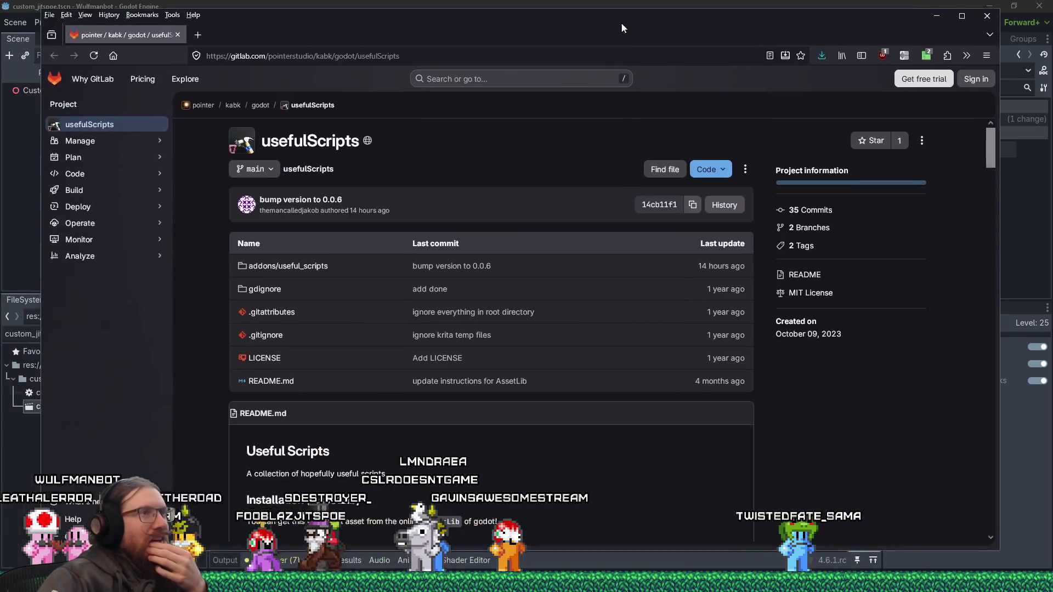
mouse_move(621, 22)
left_mouse_down()
mouse_move(644, 32)
mouse_move(619, 27)
left_mouse_up()
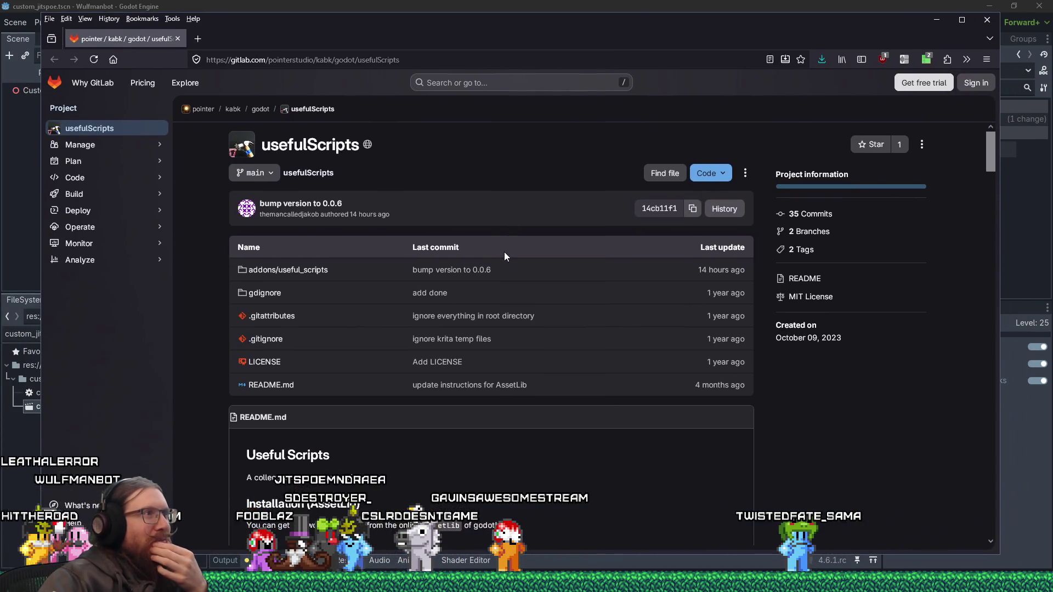
- Read through the first part of the usefulScripts README installation guide
scroll(504, 251, "down", 5)
scroll(504, 268, "down", 10)
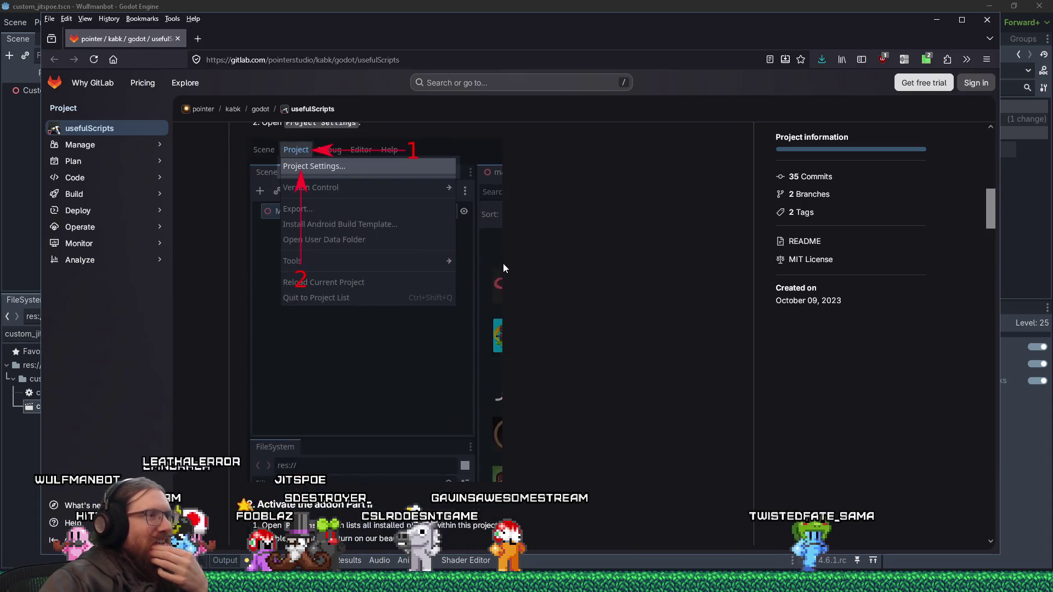
scroll(503, 264, "down", 4)
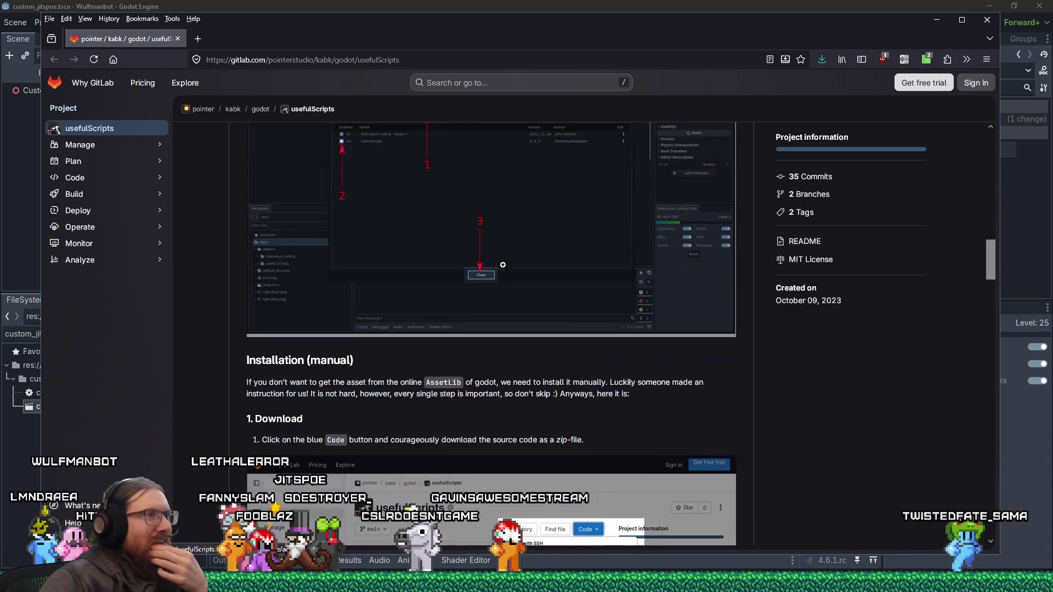
scroll(503, 265, "down", 4)
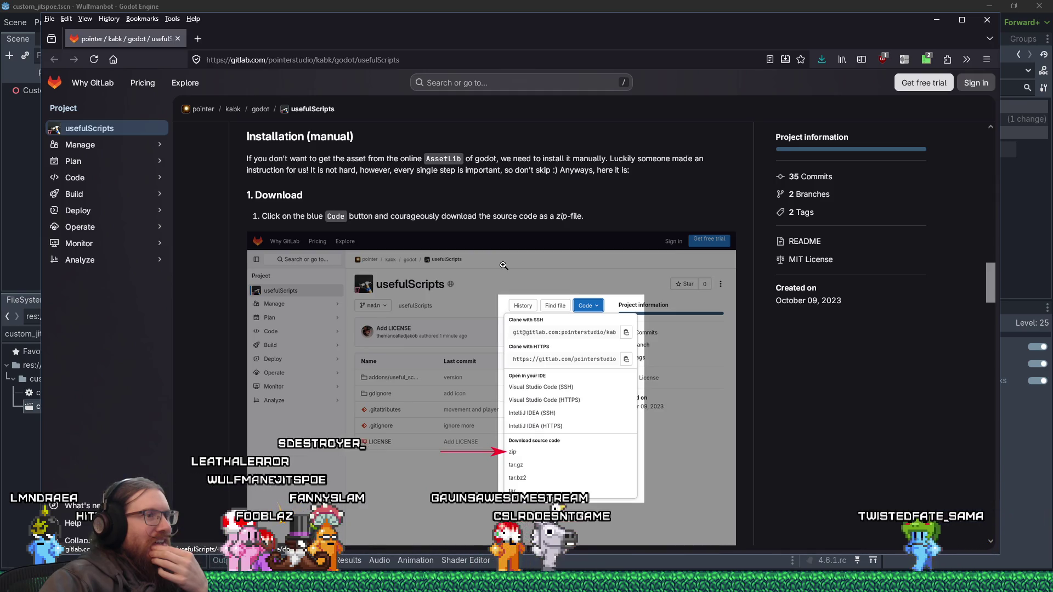
scroll(504, 265, "down", 4)
scroll(503, 265, "down", 5)
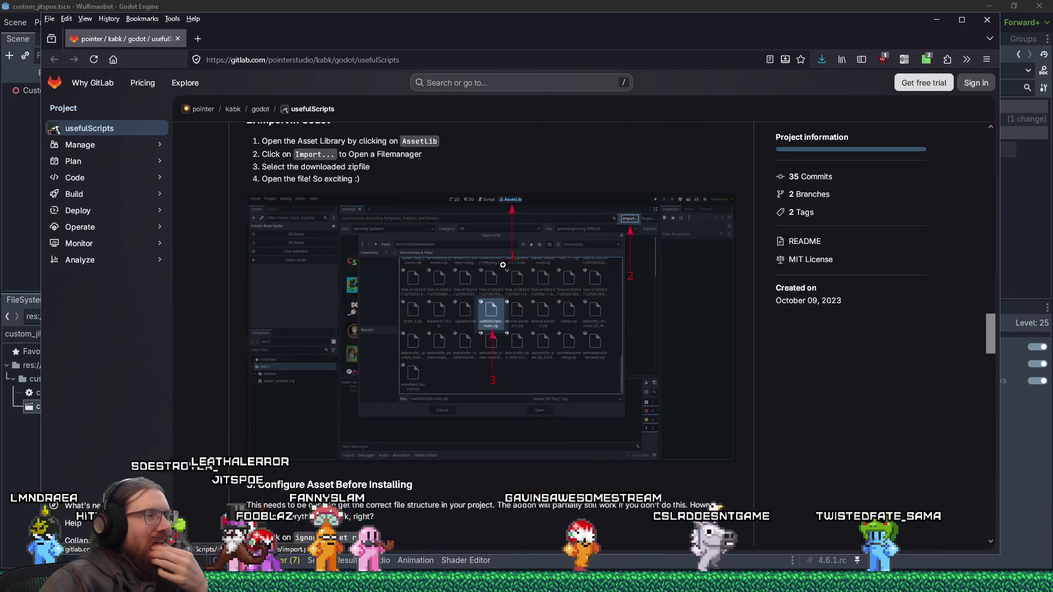
scroll(502, 265, "up", 2)
scroll(502, 266, "down", 8)
scroll(501, 267, "down", 4)
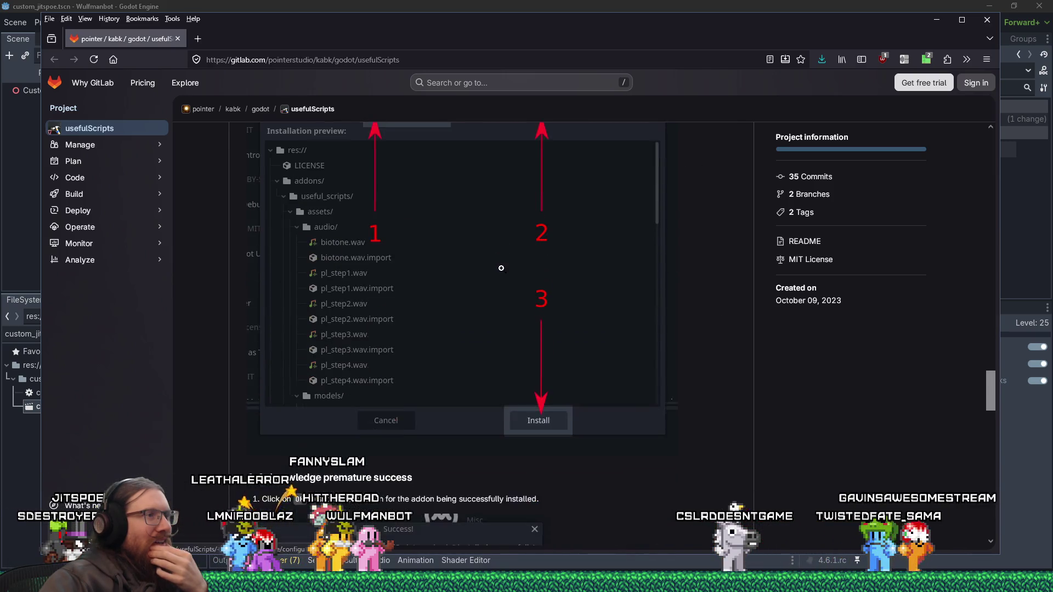
scroll(500, 267, "up", 2)
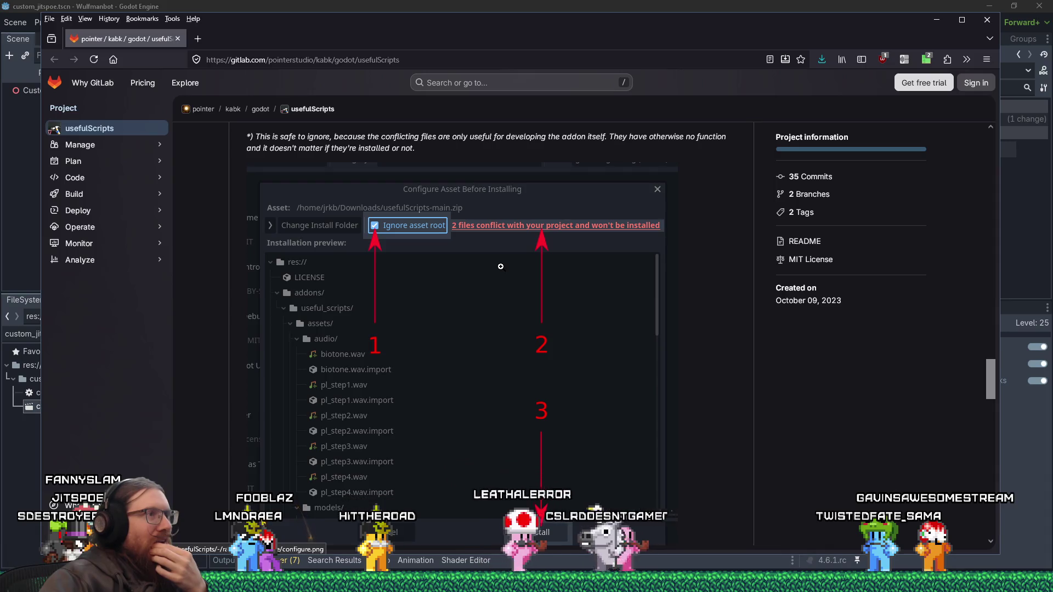
- Finish reading the README, then open the addons/useful_scripts folder
scroll(501, 266, "down", 5)
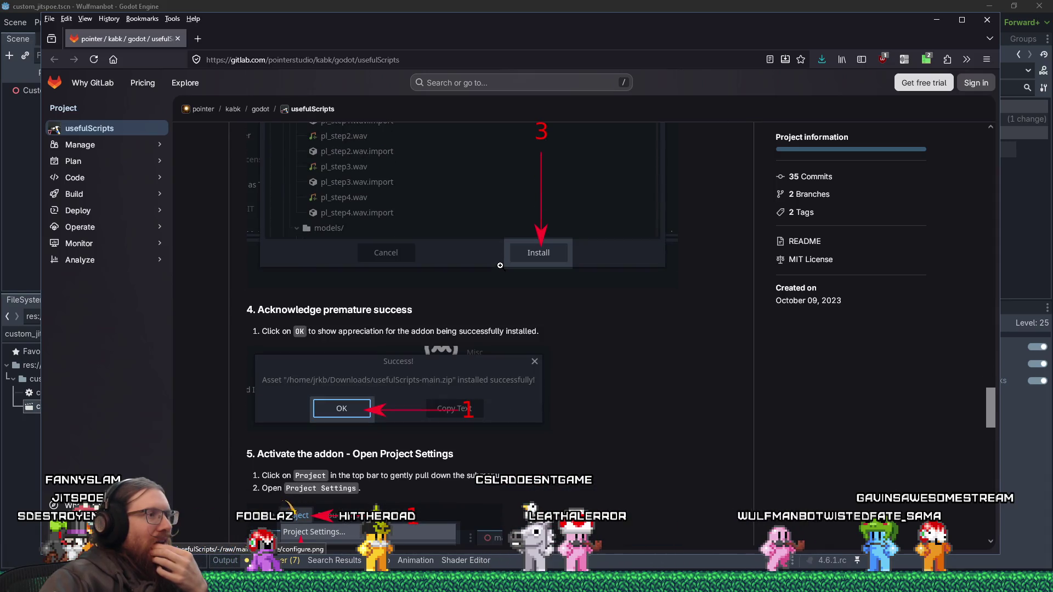
scroll(500, 264, "down", 3)
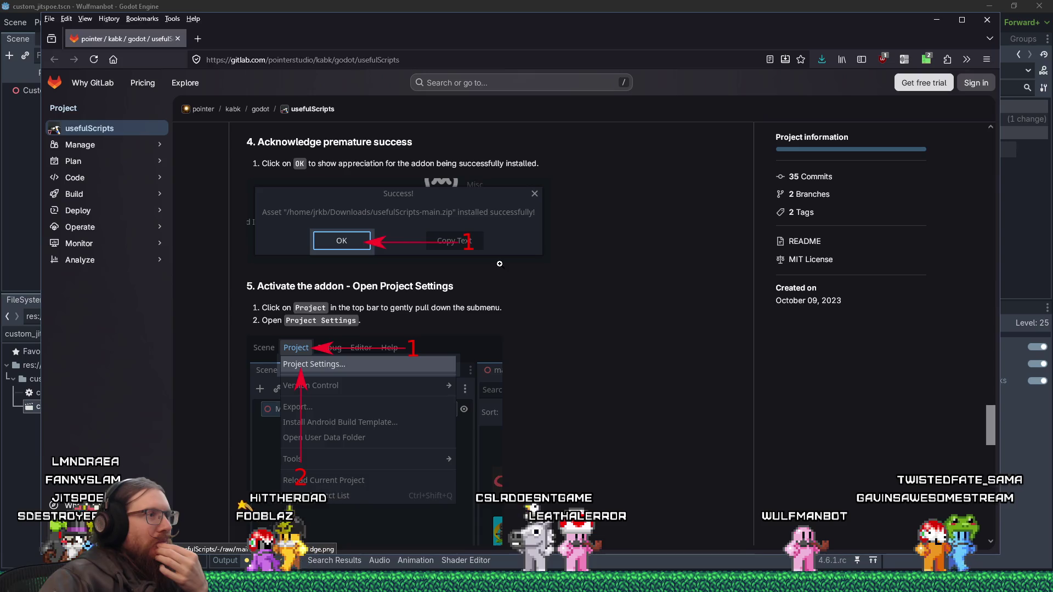
scroll(499, 264, "down", 6)
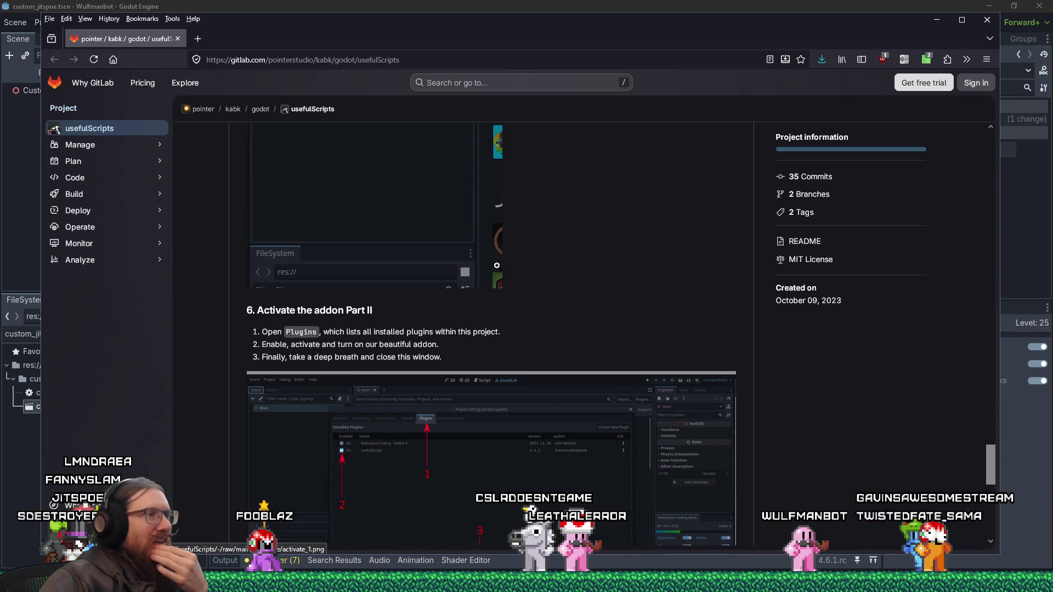
scroll(497, 266, "down", 4)
scroll(497, 266, "down", 3)
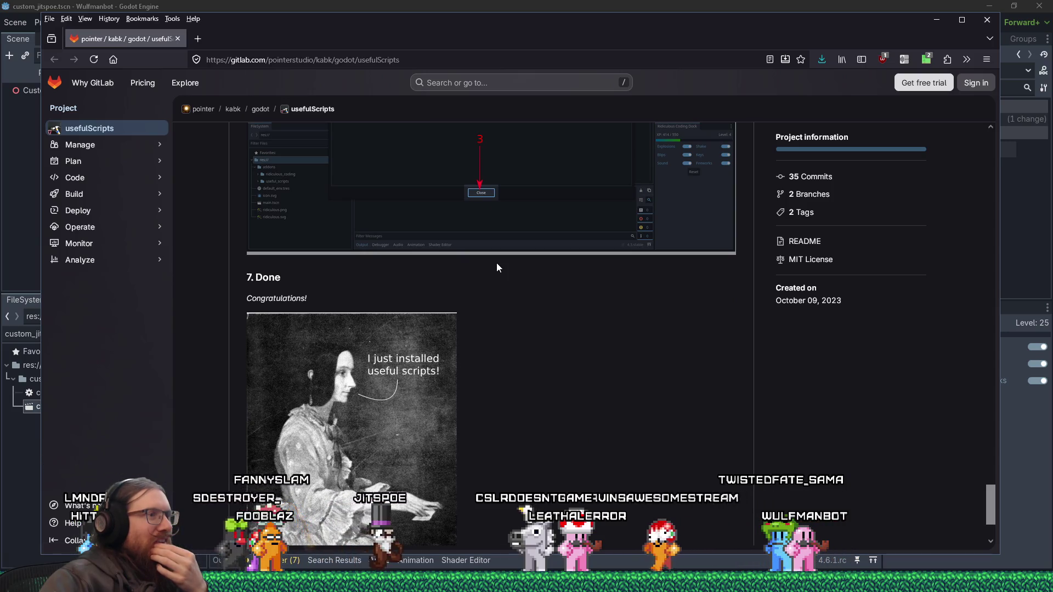
scroll(496, 263, "down", 2)
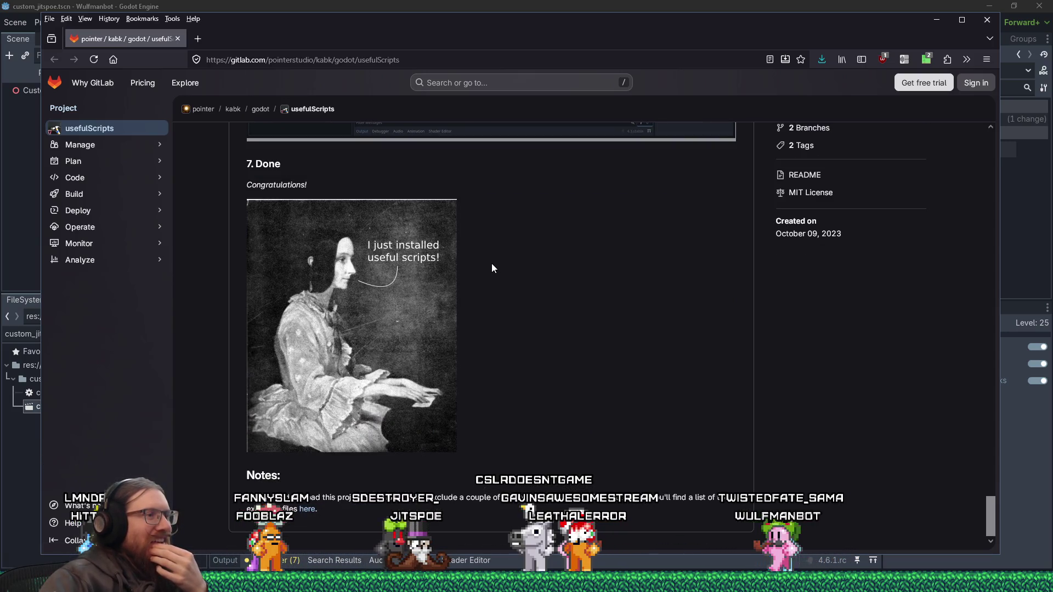
scroll(491, 267, "up", 20)
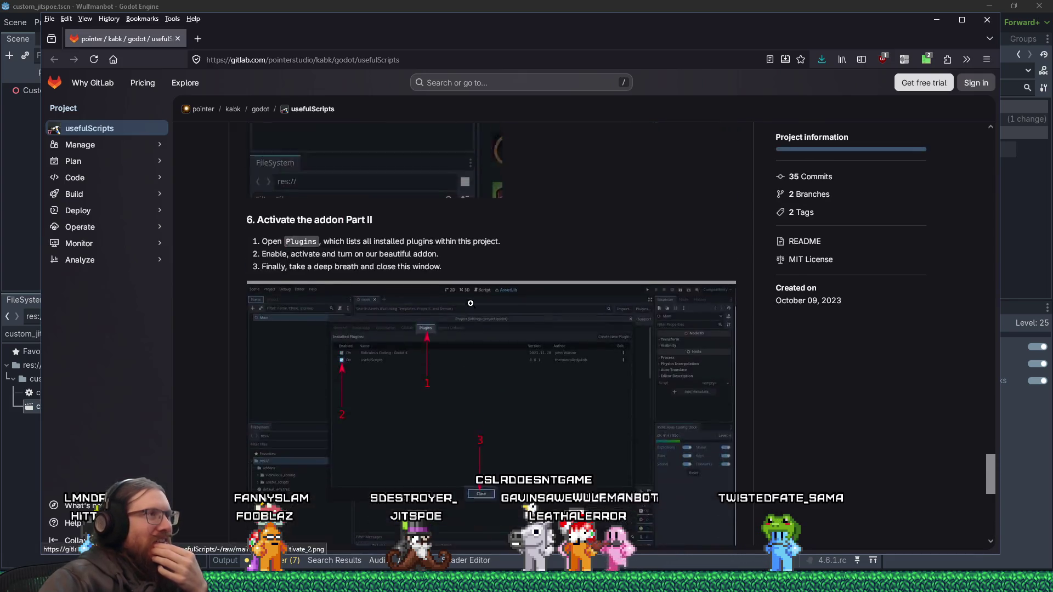
scroll(470, 307, "up", 15)
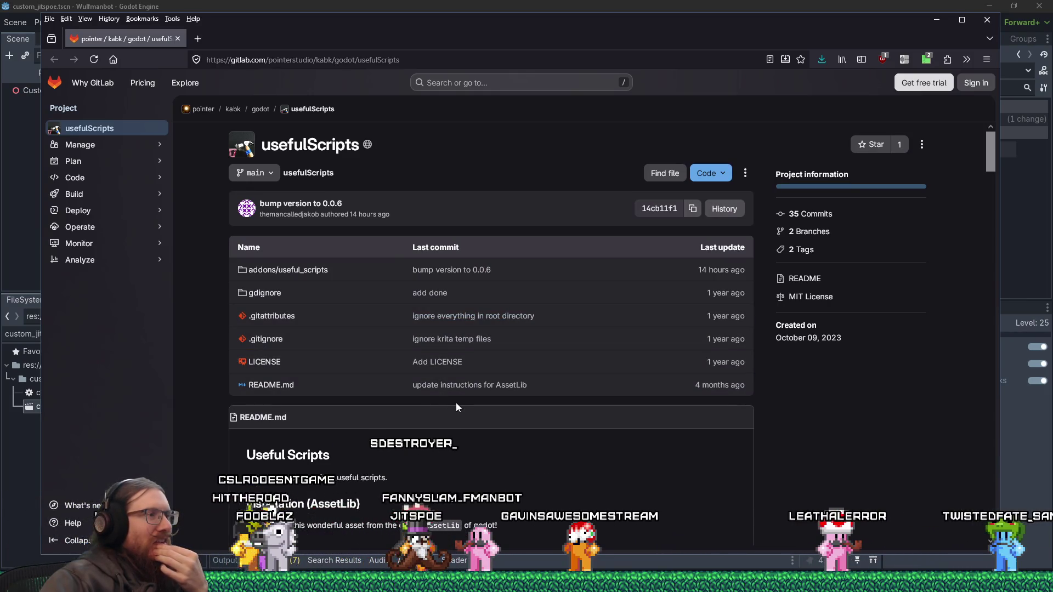
left_click(301, 270)
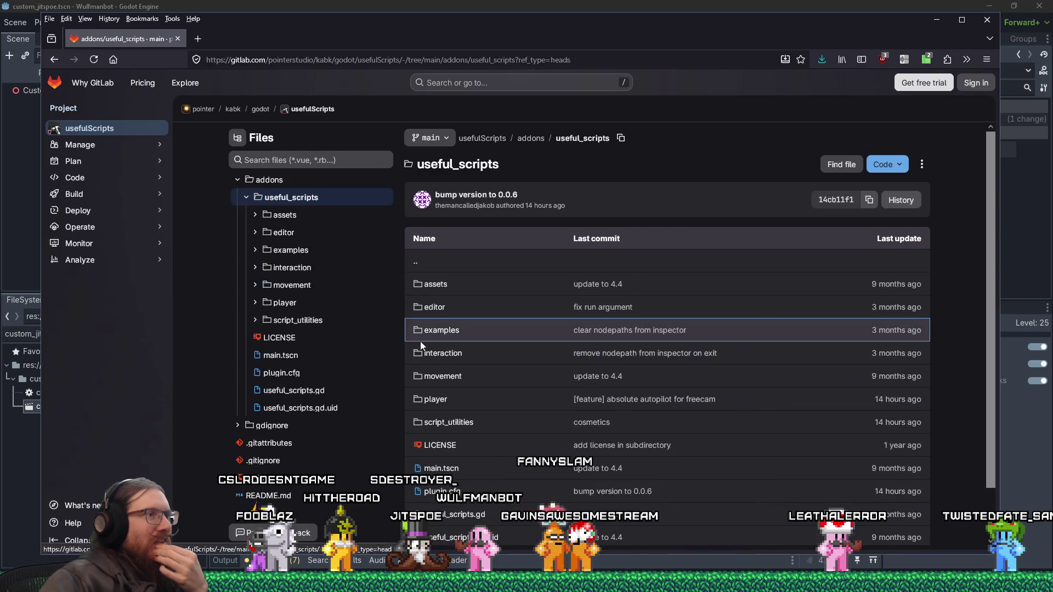
- In the editor folder, view originToChildren.gd and its originToChildren.gd.uid file
scroll(494, 356, "down", 1)
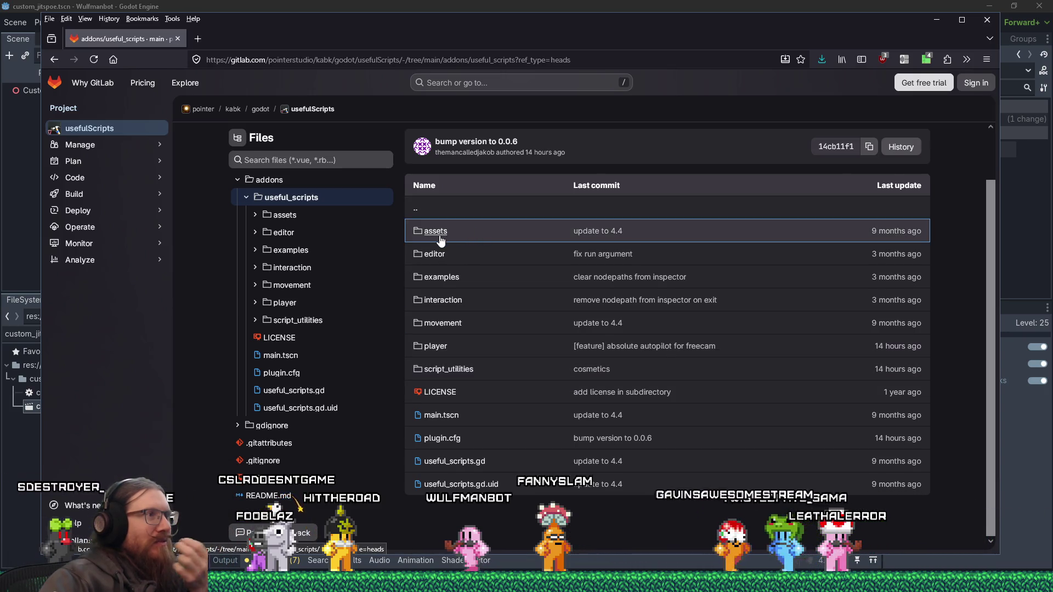
left_click(283, 233)
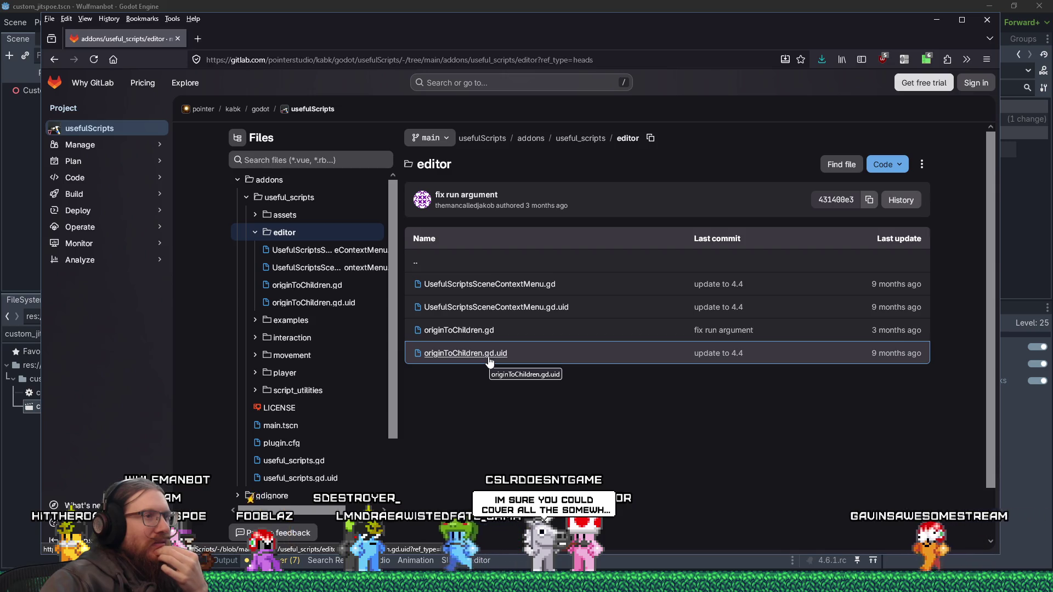
left_click(483, 330)
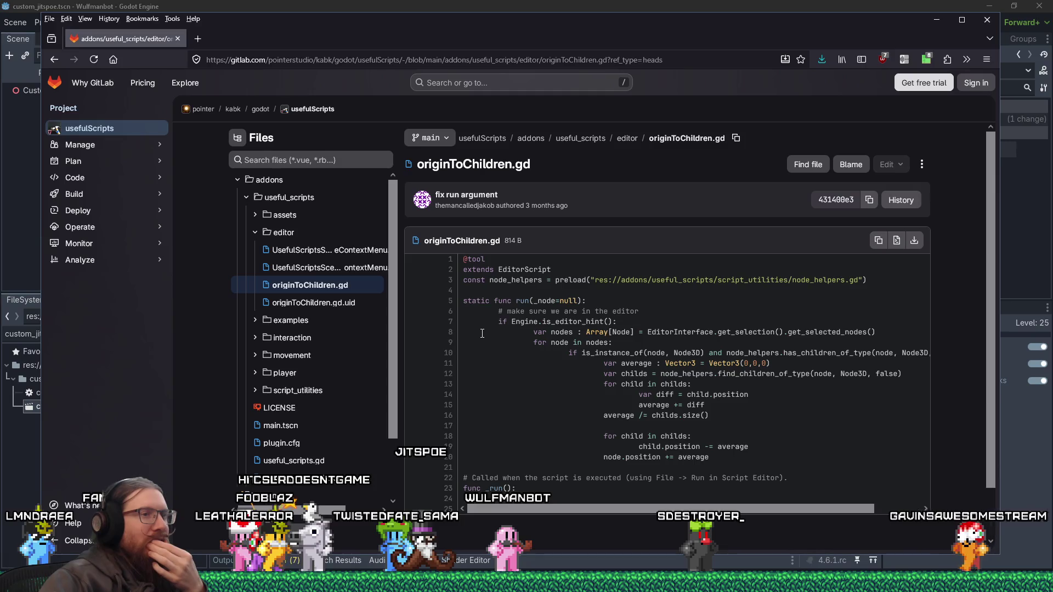
left_click(339, 308)
- Read UsefulScriptsSceneContextMenu.gd, then close the browser to return to Godot
left_click(331, 253)
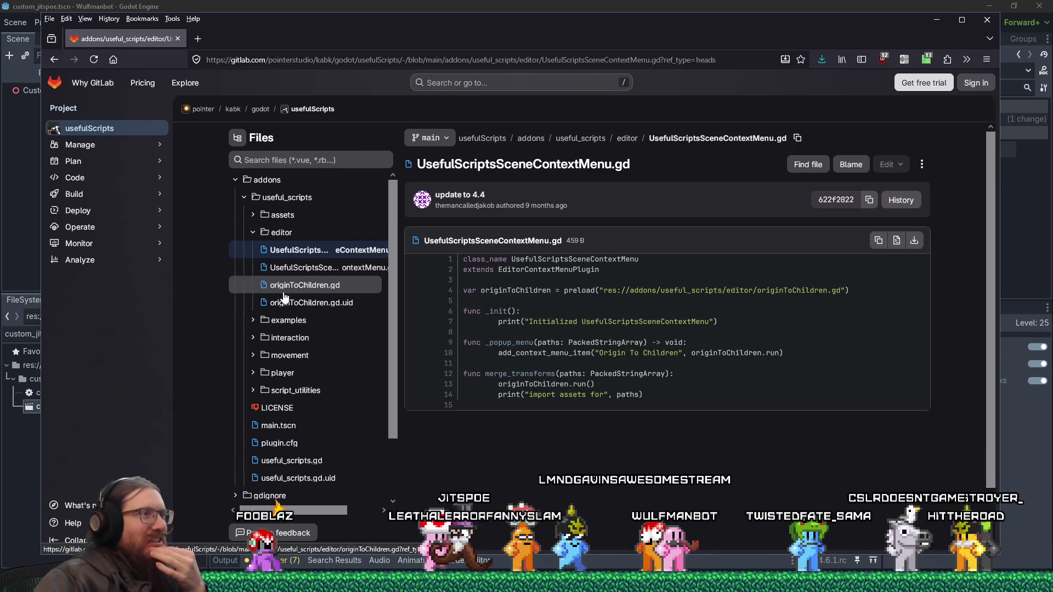
scroll(296, 286, "down", 4)
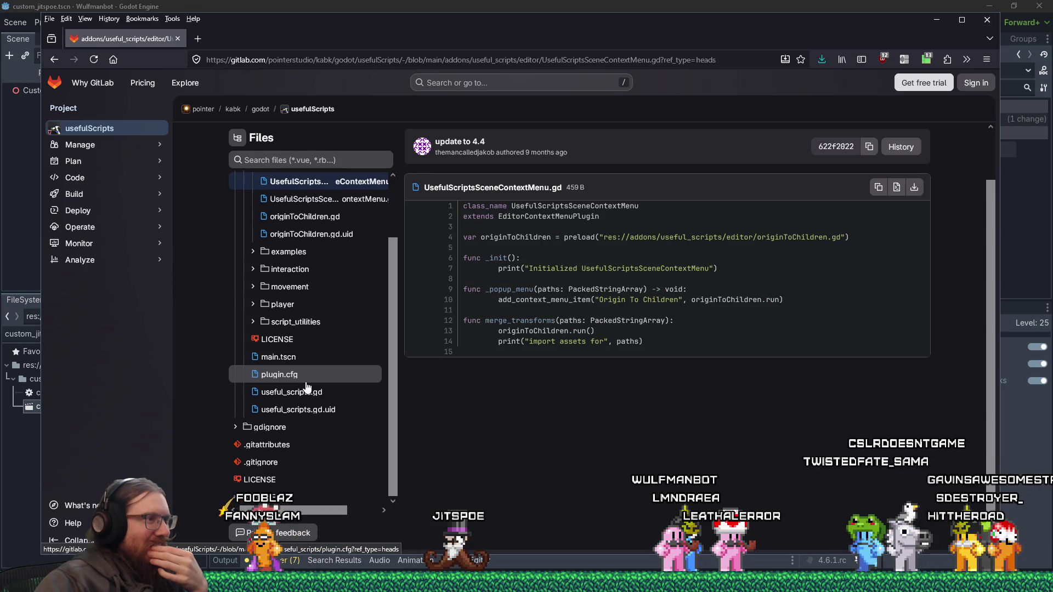
scroll(307, 384, "up", 4)
left_click(177, 39)
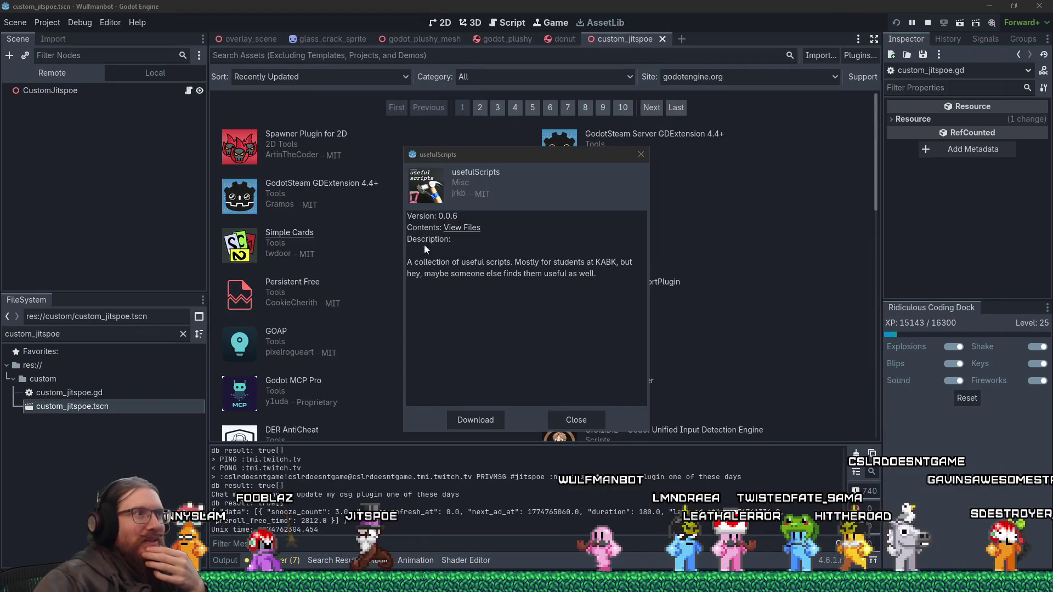
- Close usefulScripts, open Godot Material Footsteps 2.5.0 details, and view its files on GitHub
left_click(639, 156)
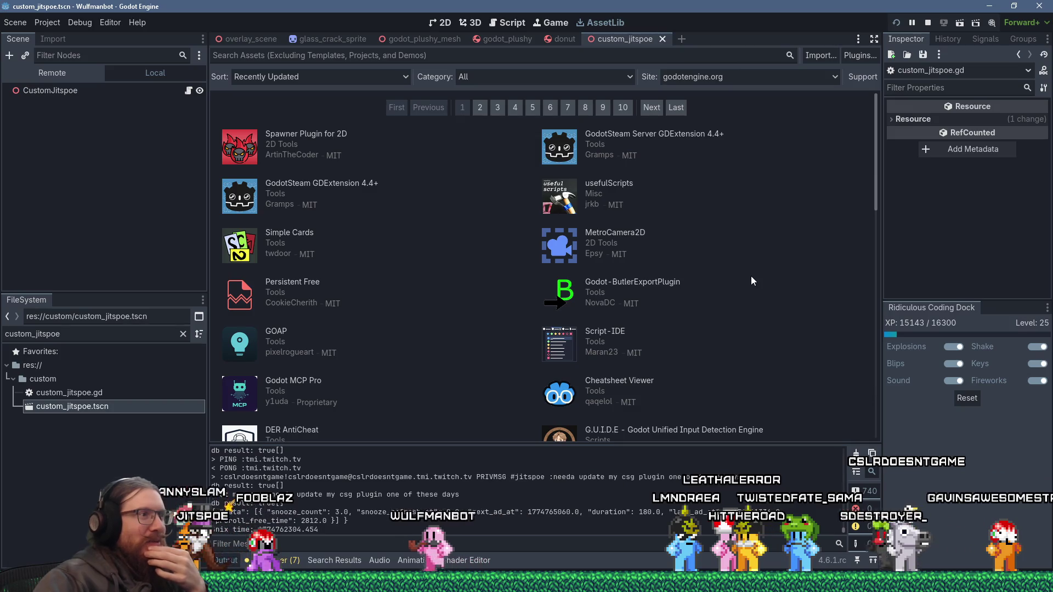
scroll(751, 281, "down", 3)
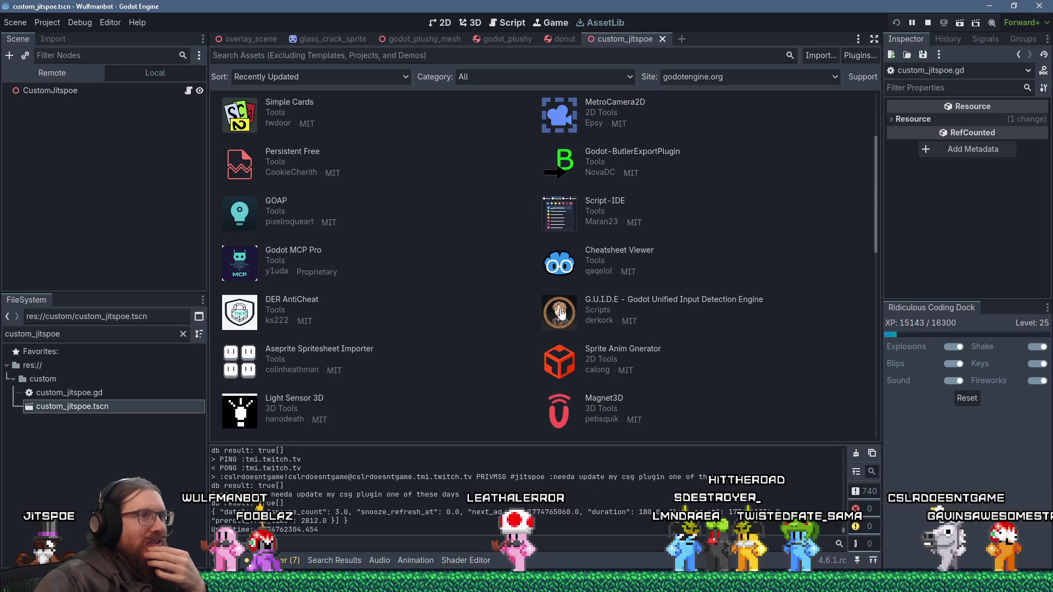
scroll(565, 317, "down", 3)
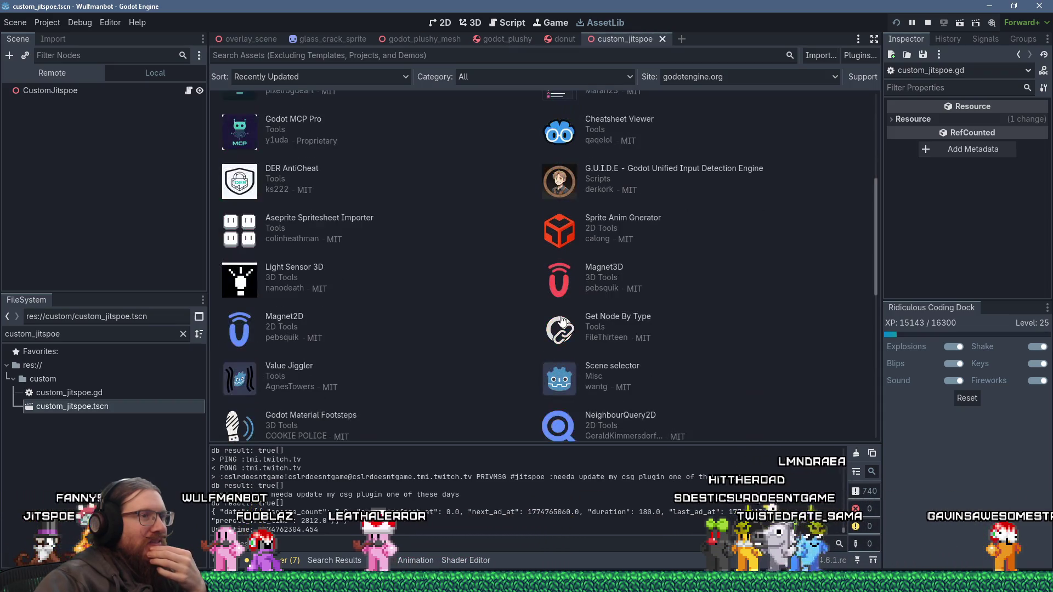
scroll(420, 295, "down", 2)
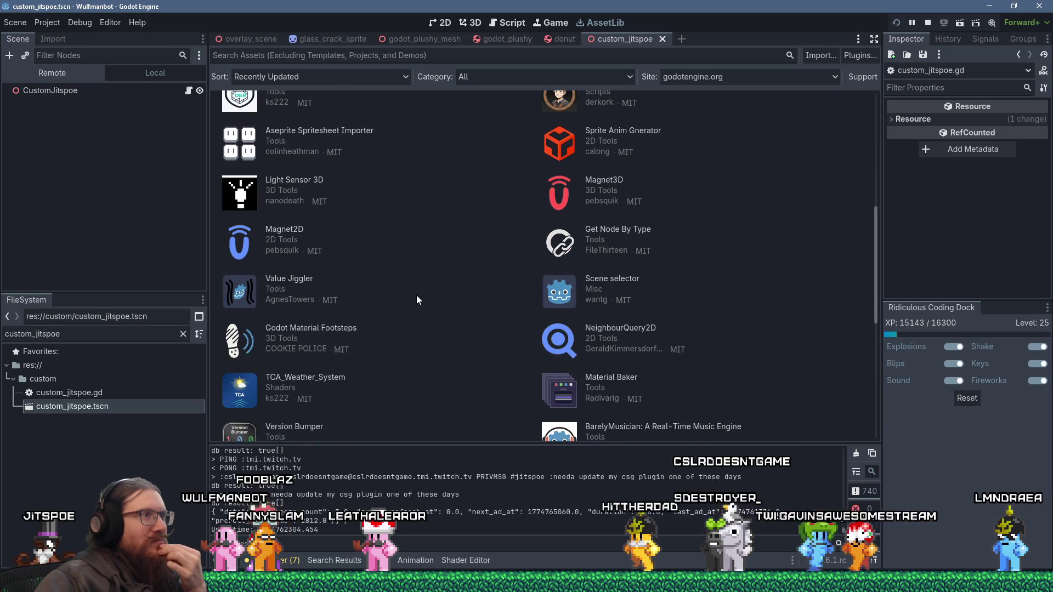
scroll(416, 299, "down", 1)
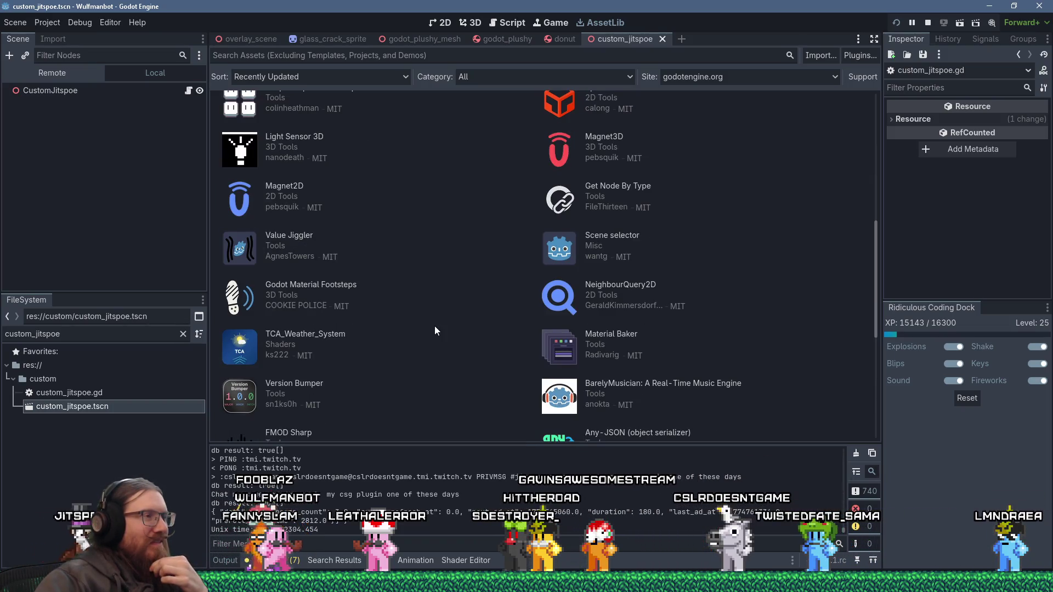
left_click(355, 286)
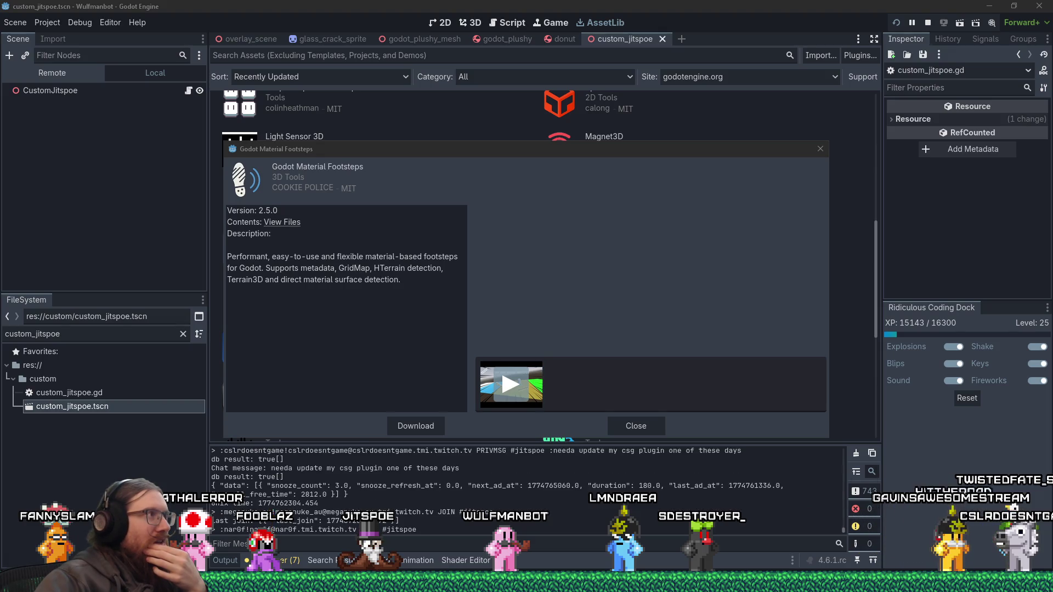
left_click(282, 222)
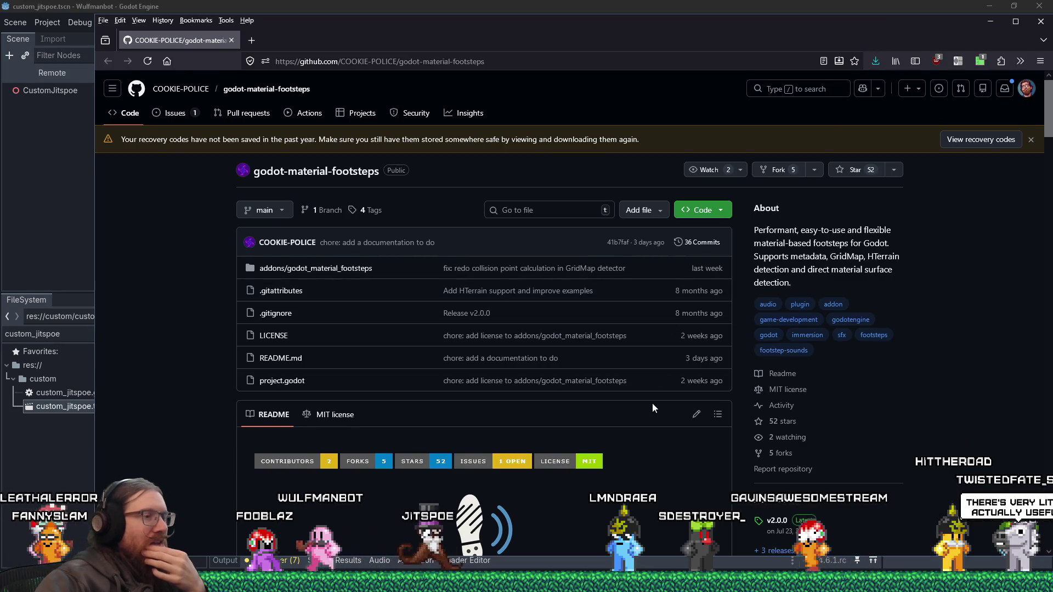
- Scroll the godot-material-footsteps README down to Step 3: Set Up Your Surfaces
scroll(652, 408, "down", 3)
scroll(652, 407, "down", 3)
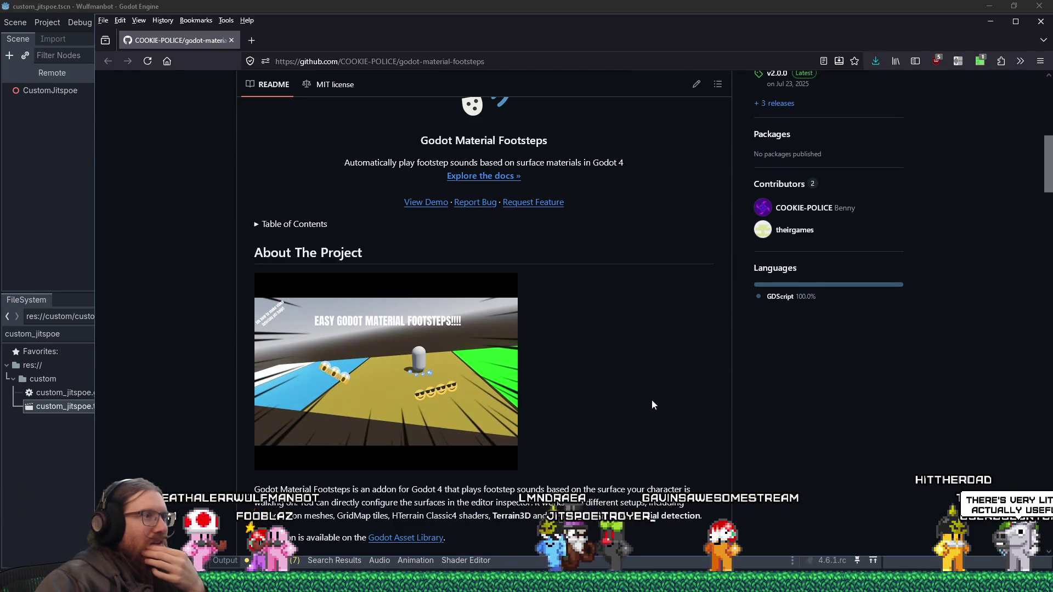
scroll(652, 405, "down", 3)
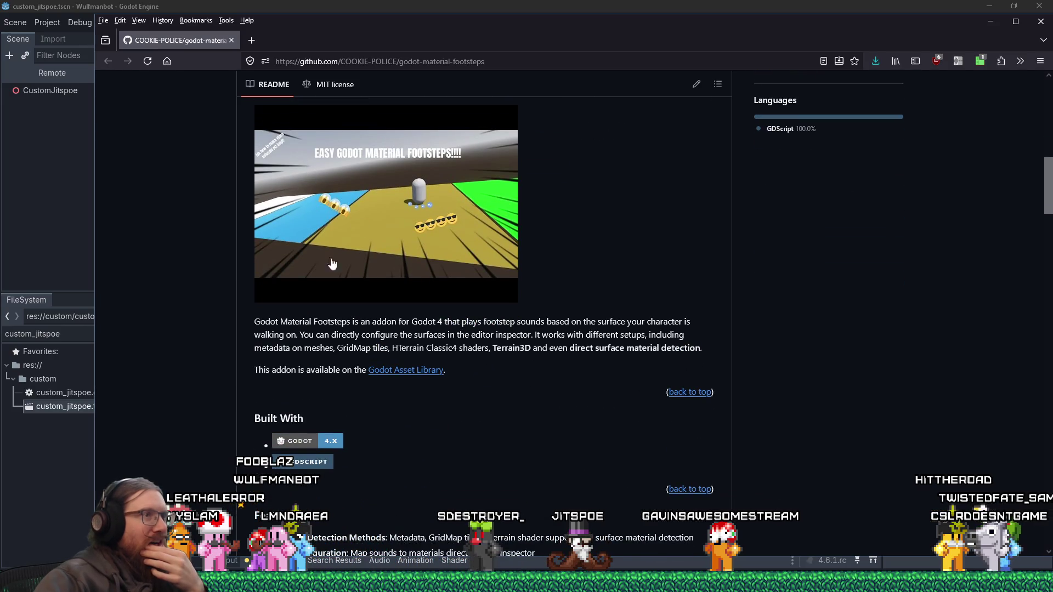
scroll(528, 389, "down", 3)
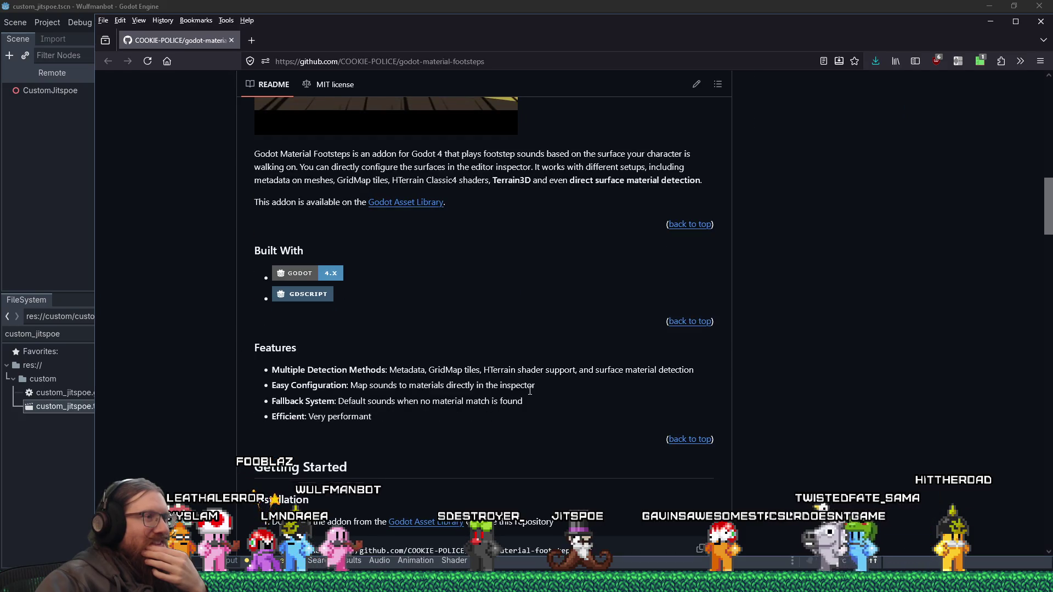
scroll(529, 392, "down", 4)
scroll(530, 396, "down", 1)
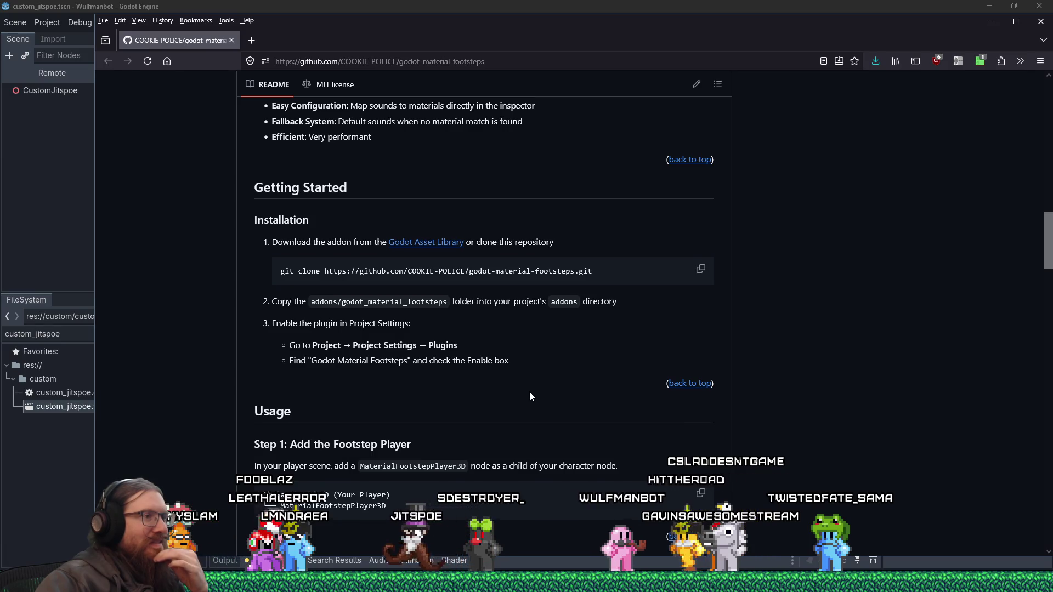
scroll(529, 395, "down", 3)
scroll(529, 395, "down", 15)
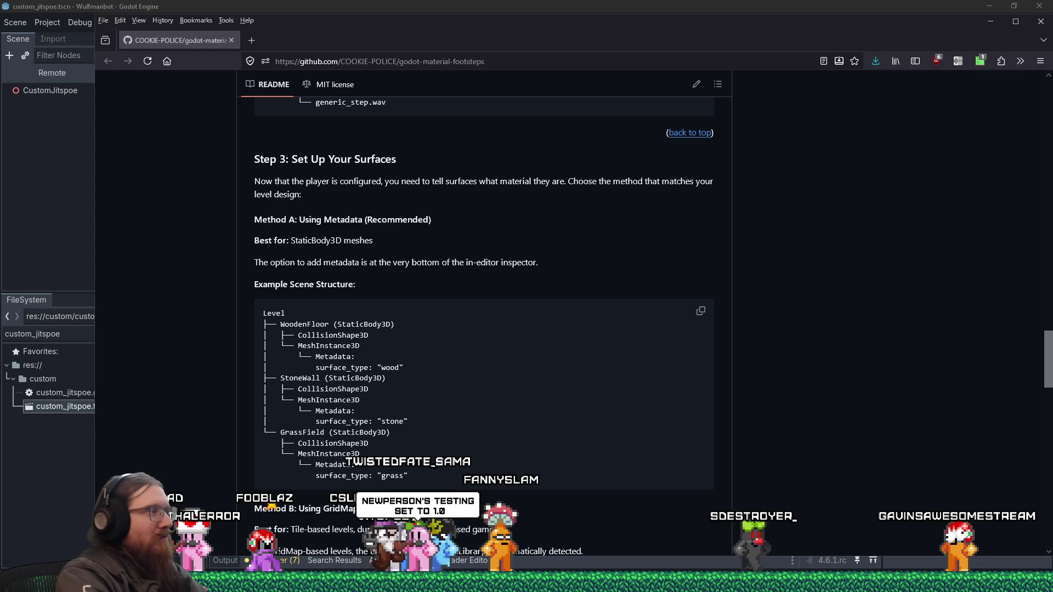
key("alt+Tab")
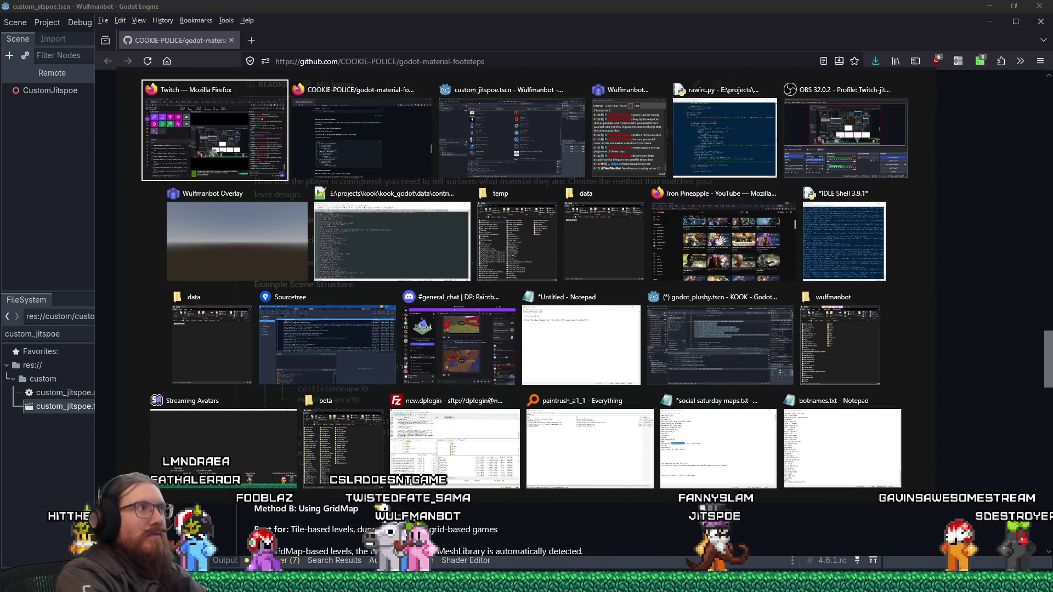
- Launch WinMerge from the Run dialog by typing 'win'
key("Escape")
key("super")
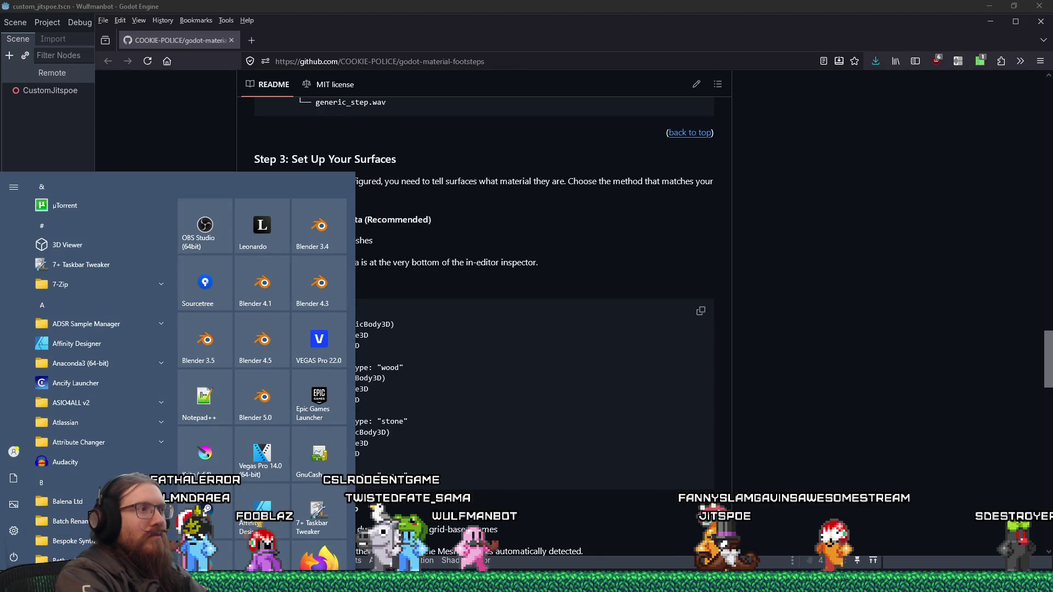
key("super+r")
type("win")
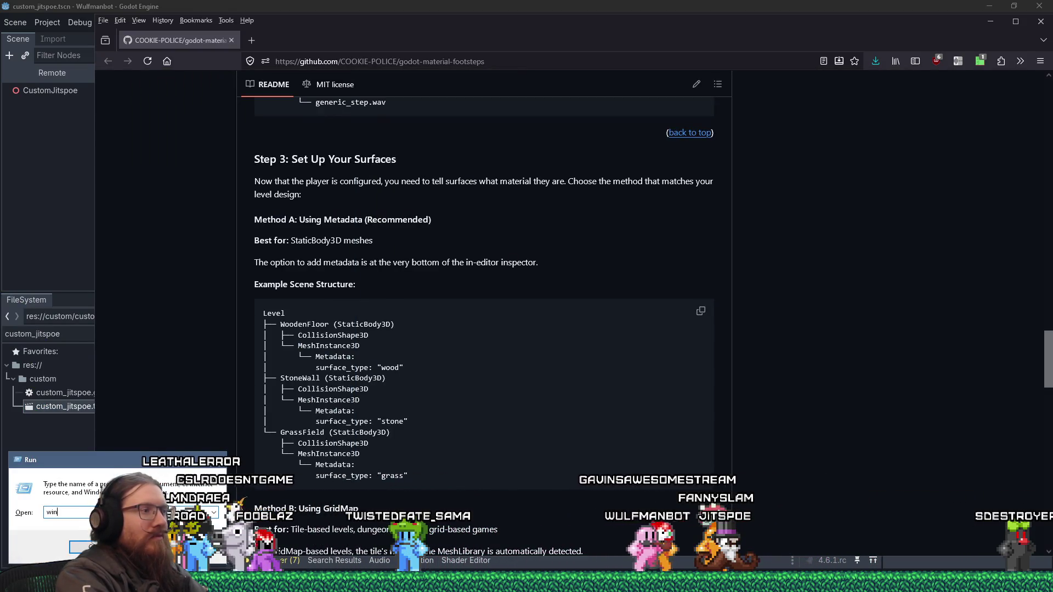
key("Return")
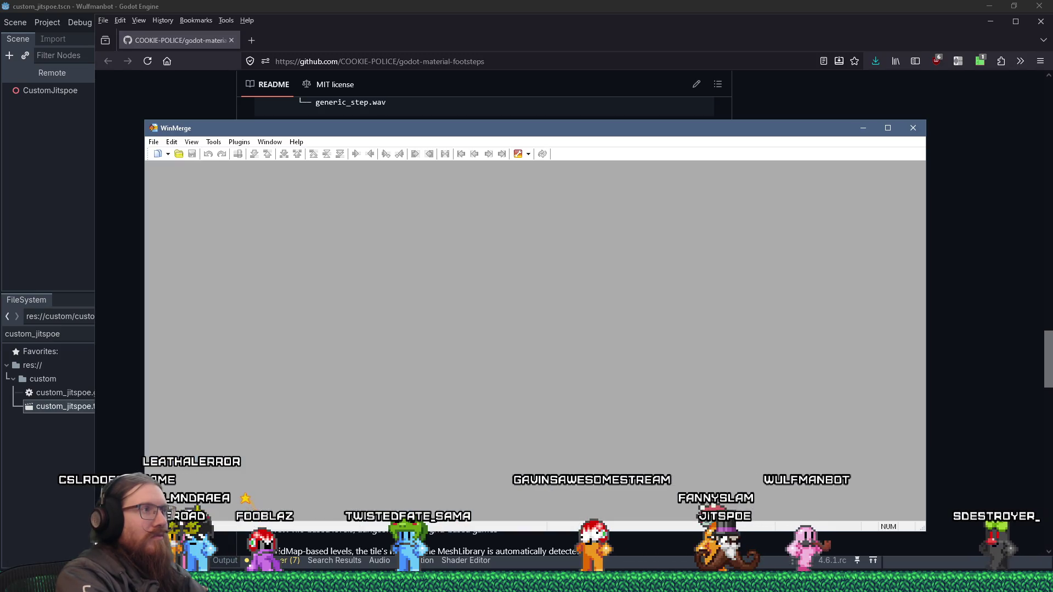
- Open the E:\temp folder in File Explorer from the Run dialog
key("super+r")
type("e:\\p")
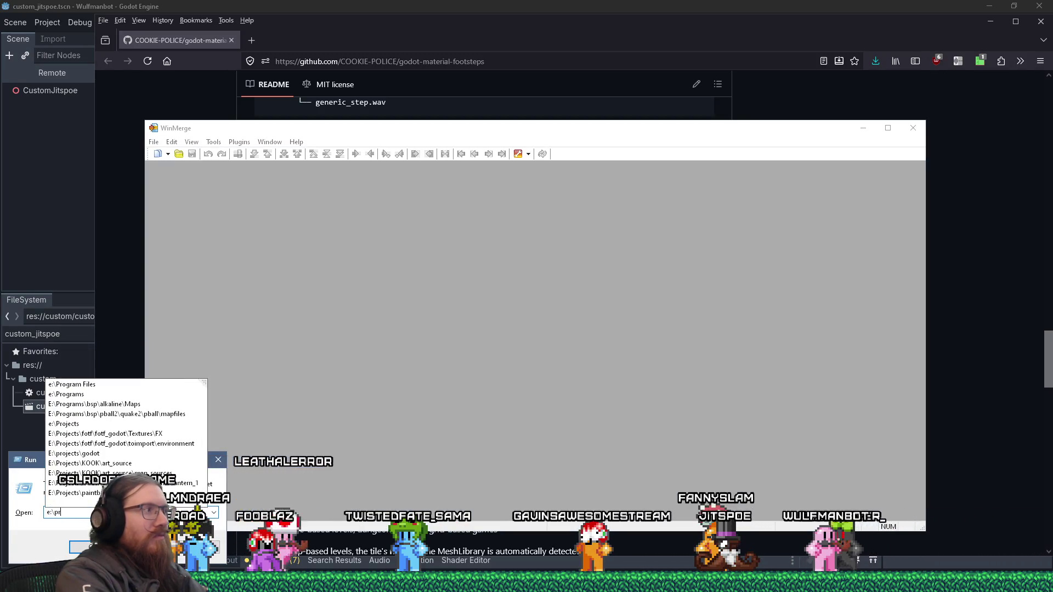
type("rojects")
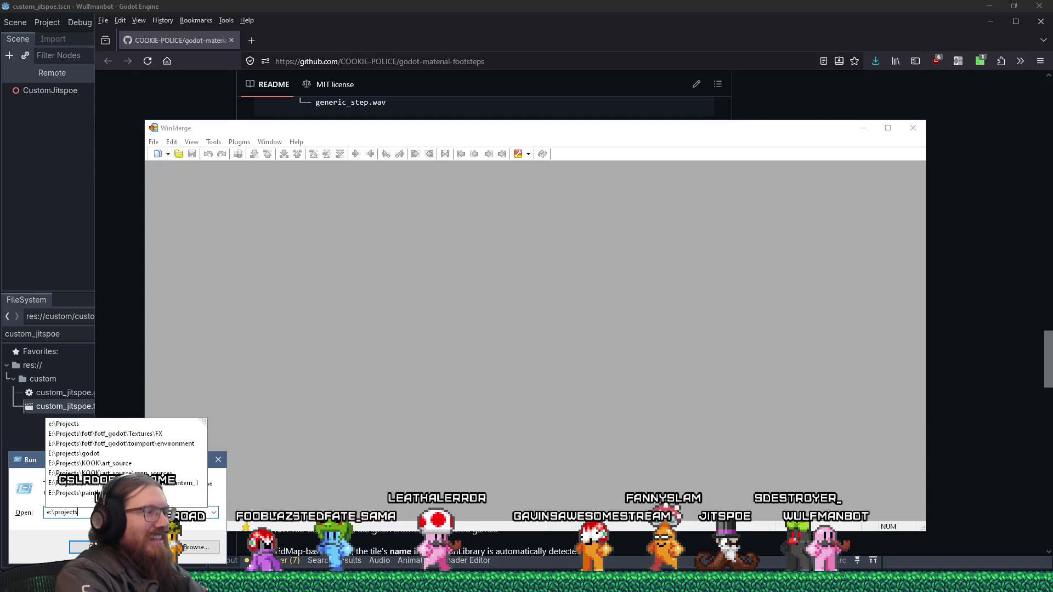
type("\\")
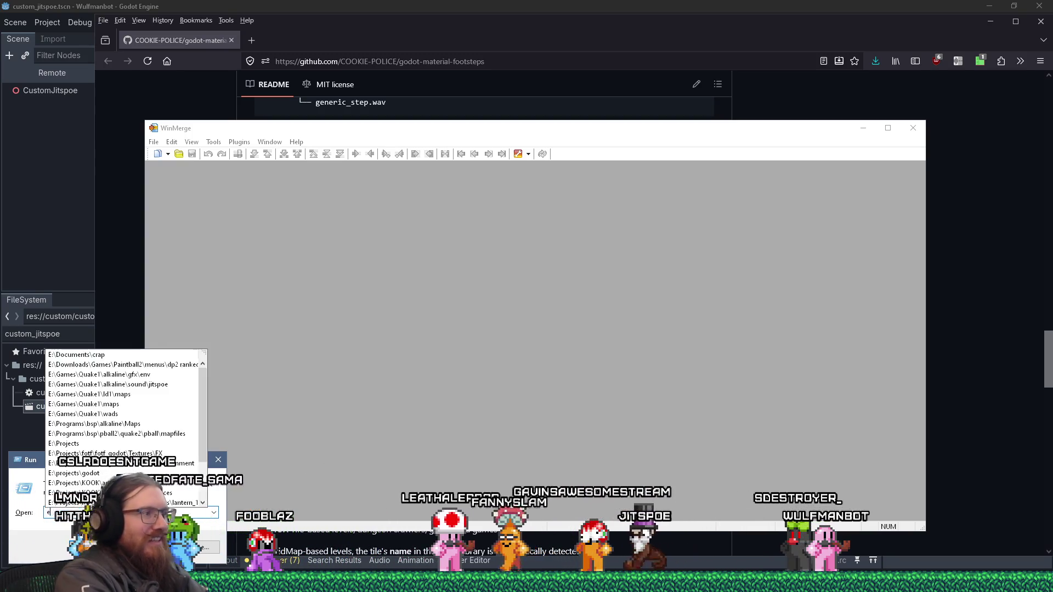
key("Return")
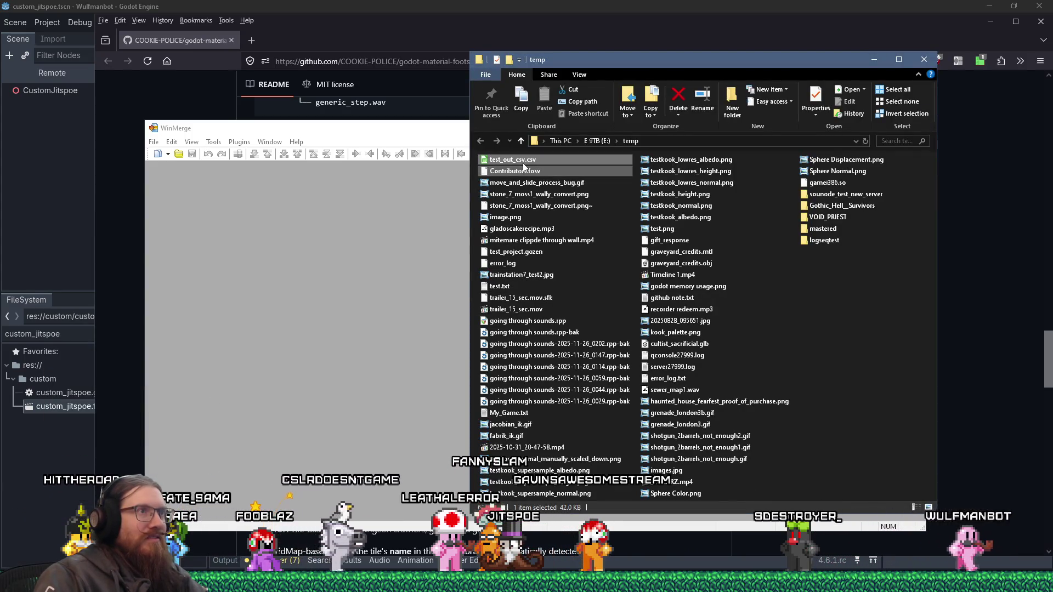
- Compare test_out_csv.csv with Contributors.fosv, jump to their single difference, then close it
left_click_drag(343, 235, 345, 236)
left_click(347, 129)
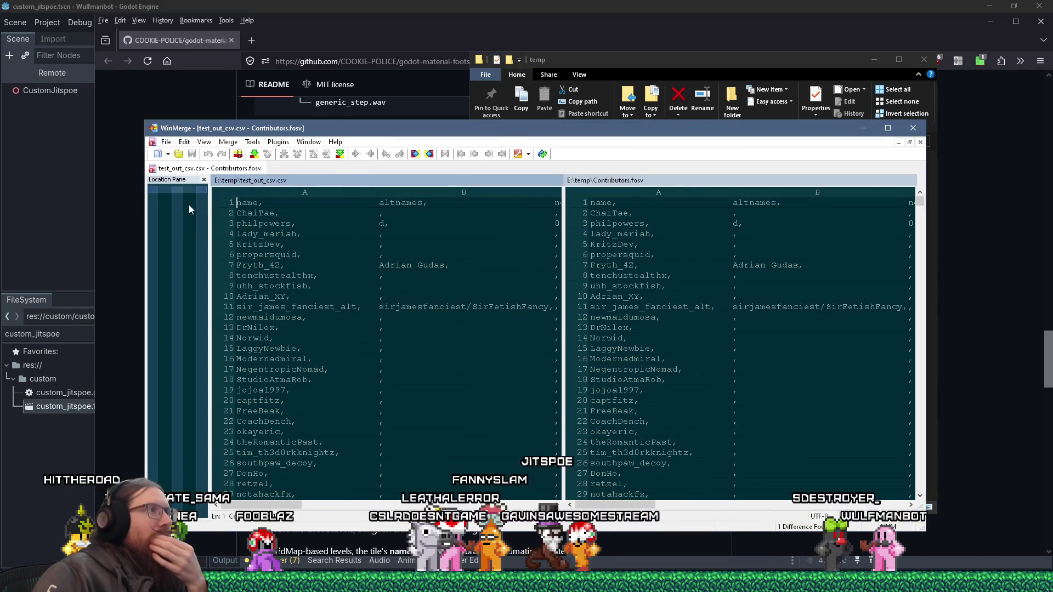
key("alt+Down")
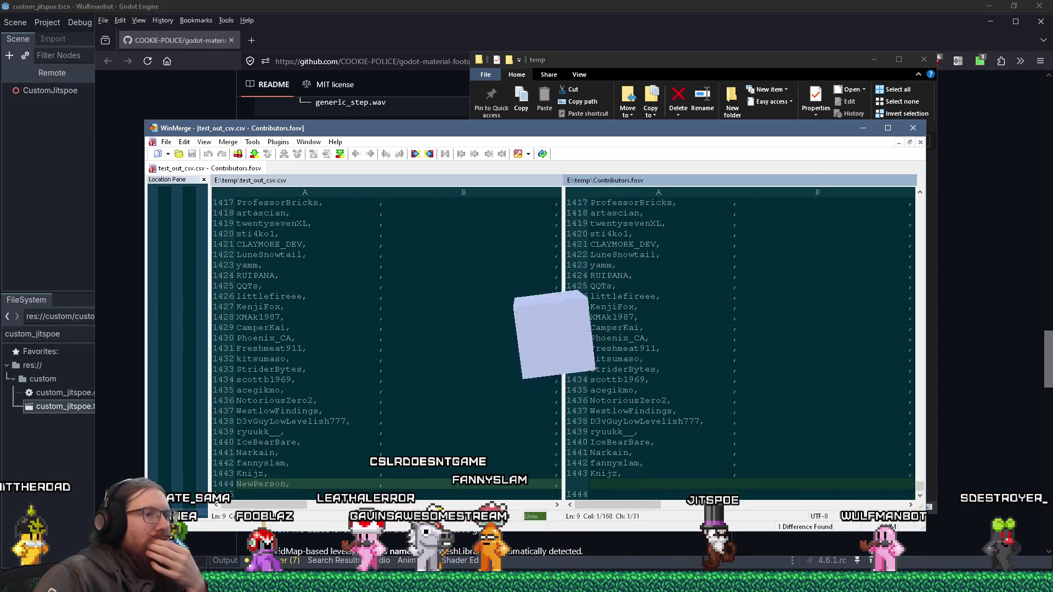
mouse_move(165, 488)
left_mouse_down()
mouse_move(167, 222)
mouse_move(177, 186)
left_mouse_up()
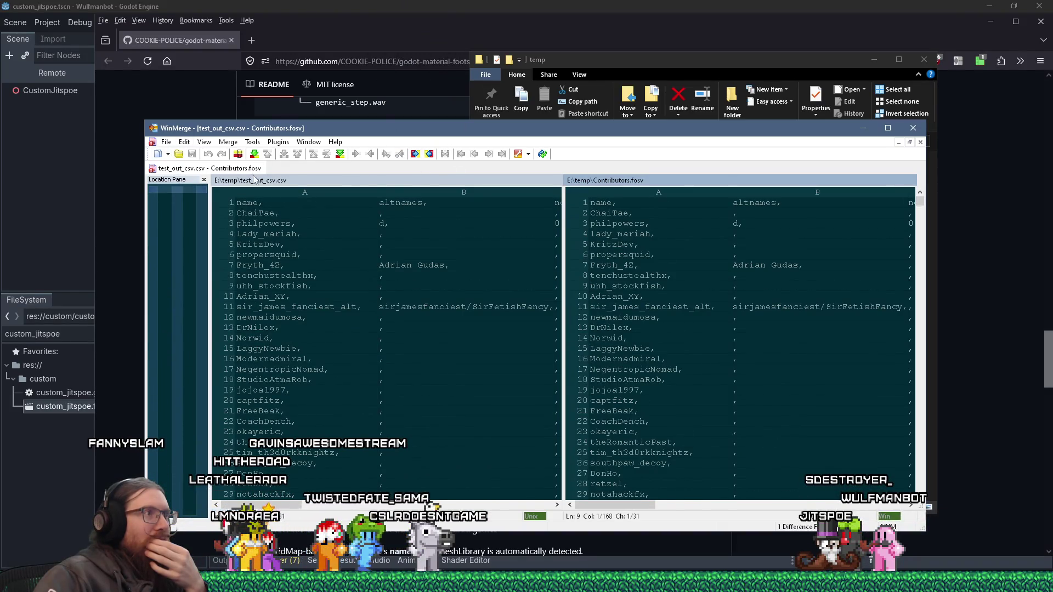
key("ctrl+w")
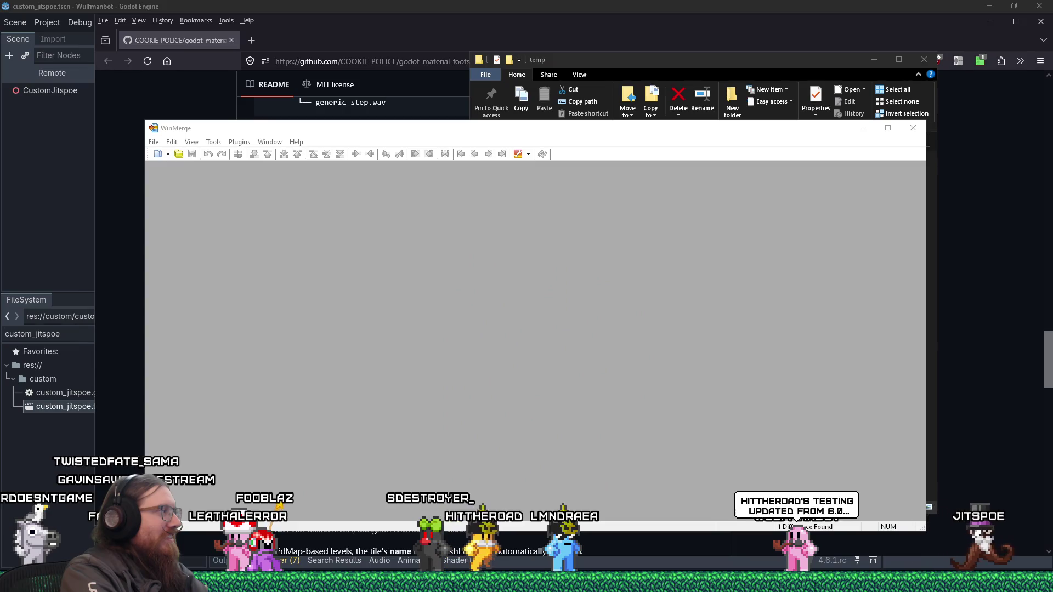
- Drop the two files onto WinMerge again for a fresh comparison
key("alt+Tab")
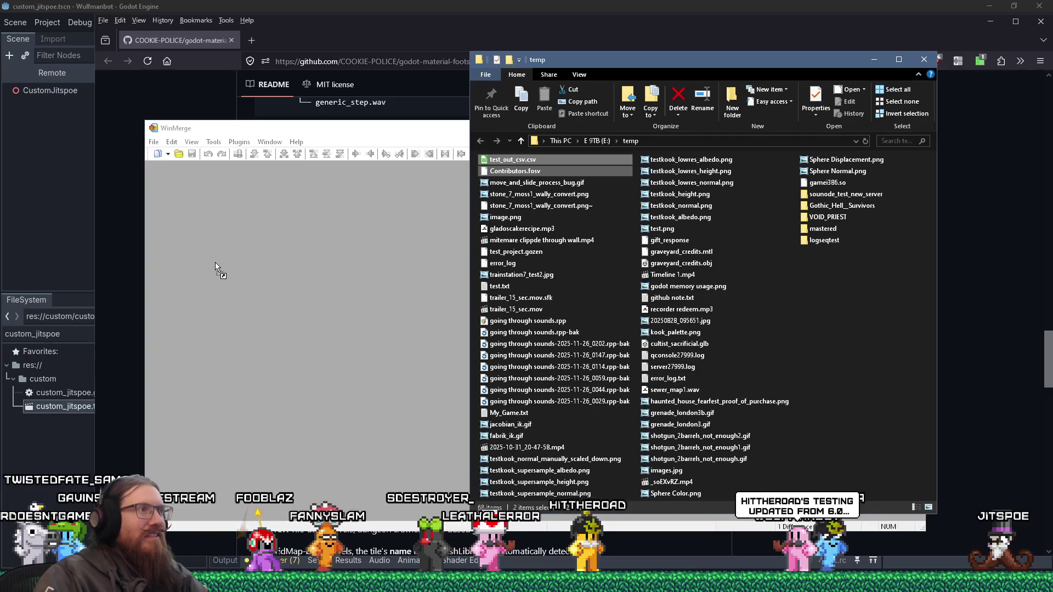
left_click_drag(215, 267, 216, 267)
left_click(203, 206)
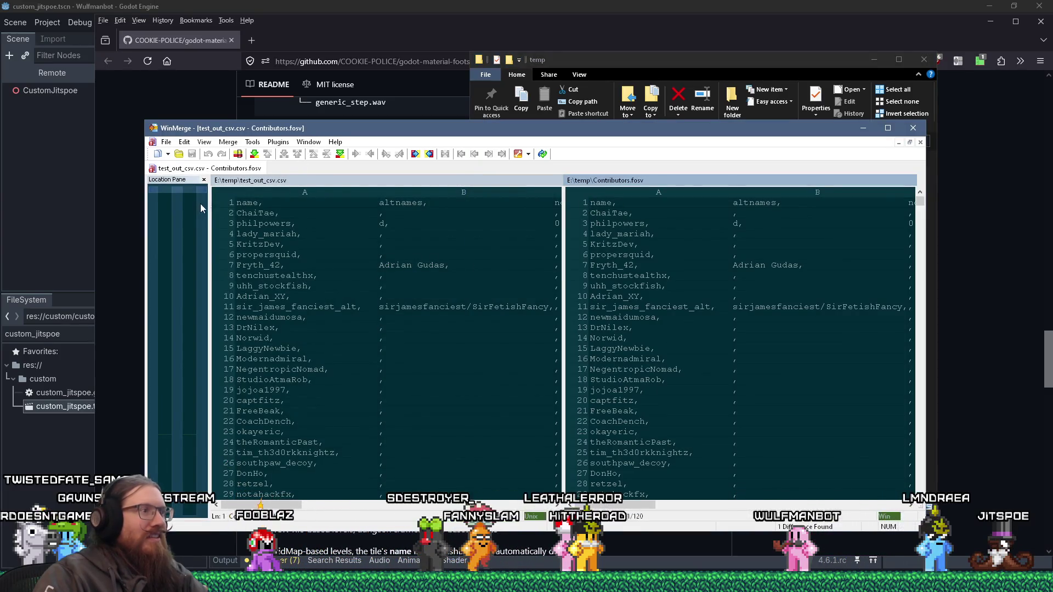
- Browse rows 1072–1100 and the columns, then return to WinMerge to trigger the reload prompt
left_click_drag(187, 193, 183, 433)
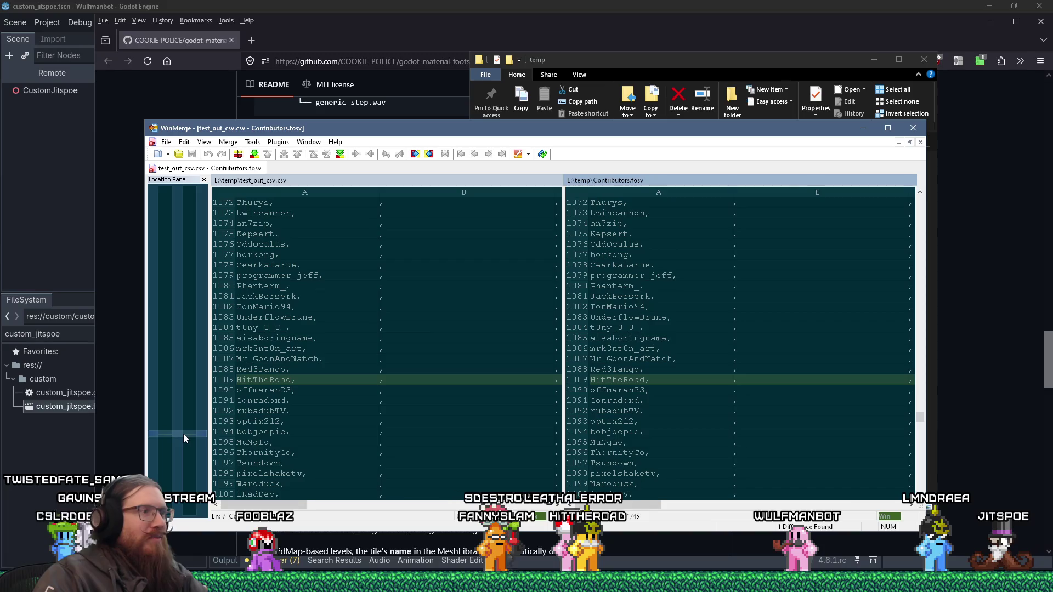
left_click_drag(296, 504, 417, 499)
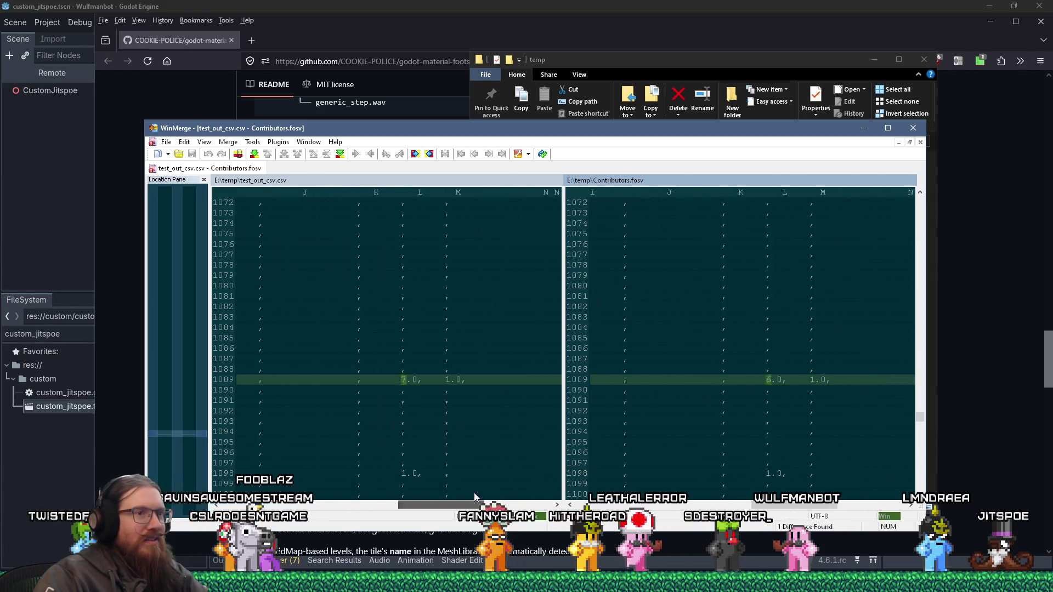
mouse_move(469, 495)
left_mouse_down()
mouse_move(493, 499)
mouse_move(497, 543)
mouse_move(510, 501)
mouse_move(340, 500)
mouse_move(249, 470)
left_mouse_up()
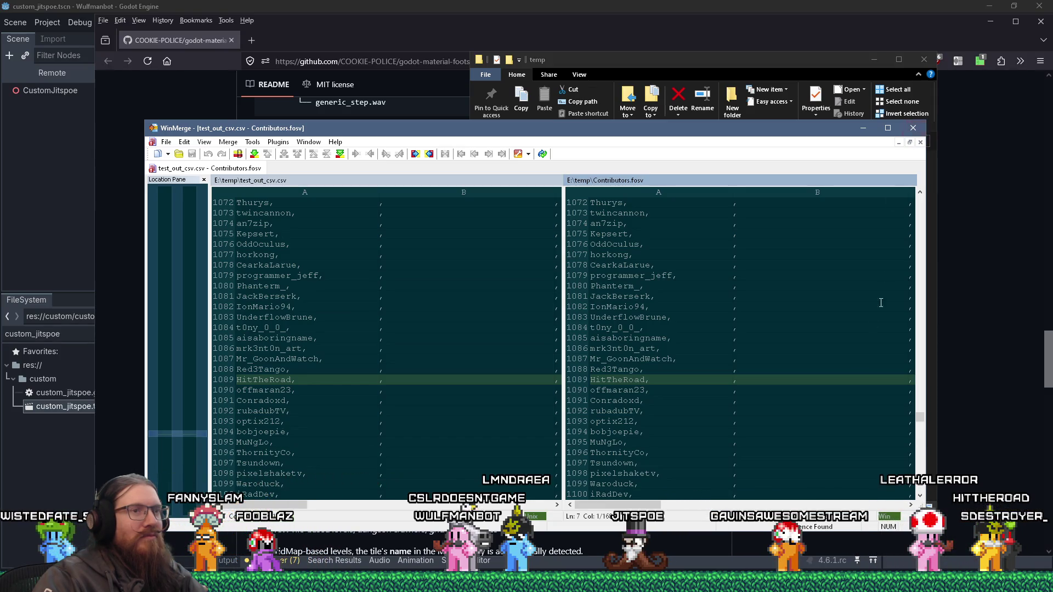
left_click_drag(920, 423, 938, 190)
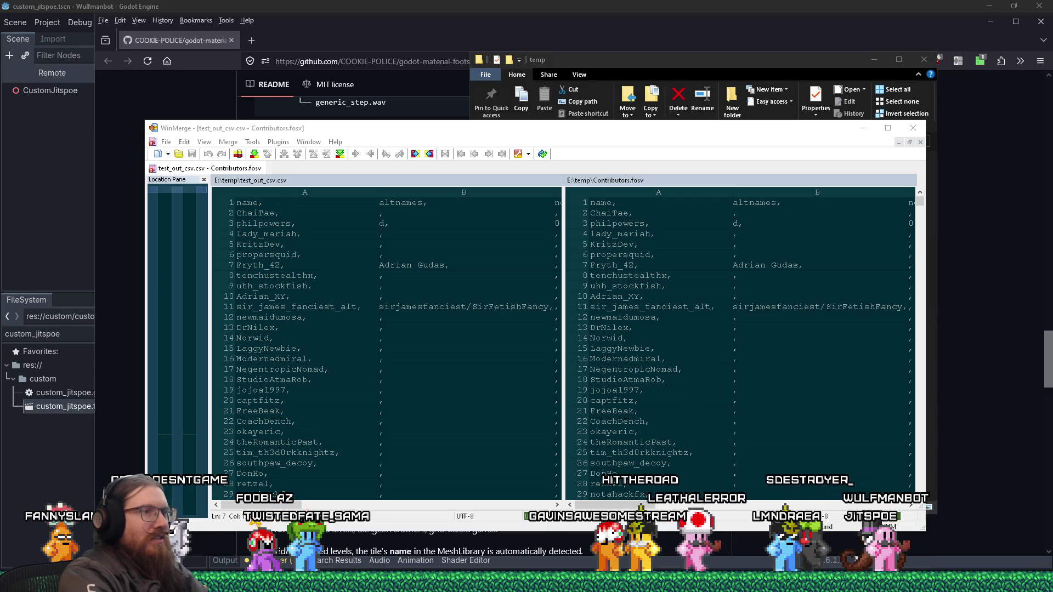
left_click_drag(276, 505, 307, 507)
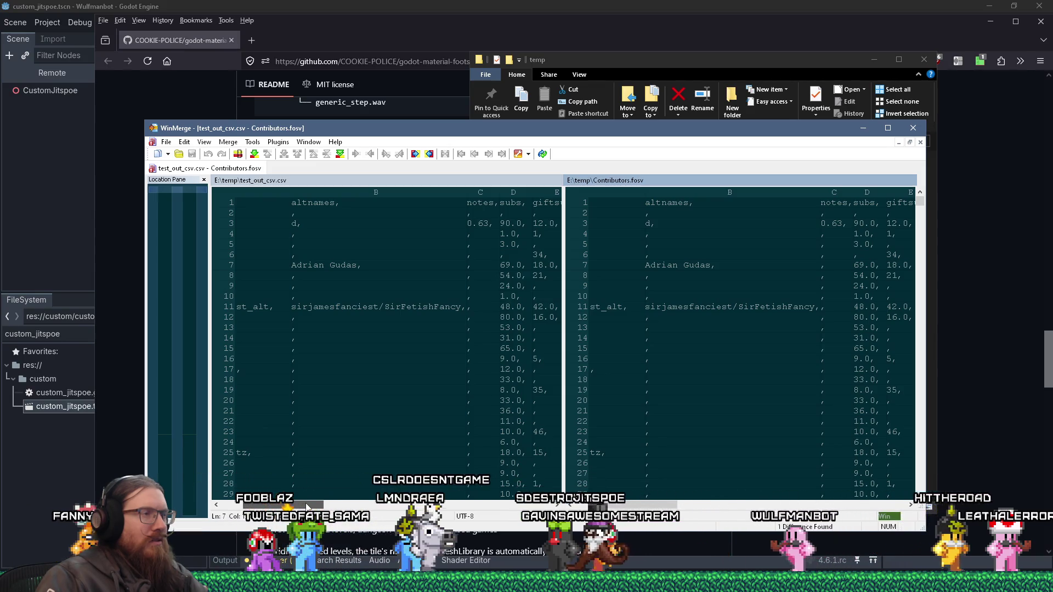
left_click_drag(307, 507, 263, 507)
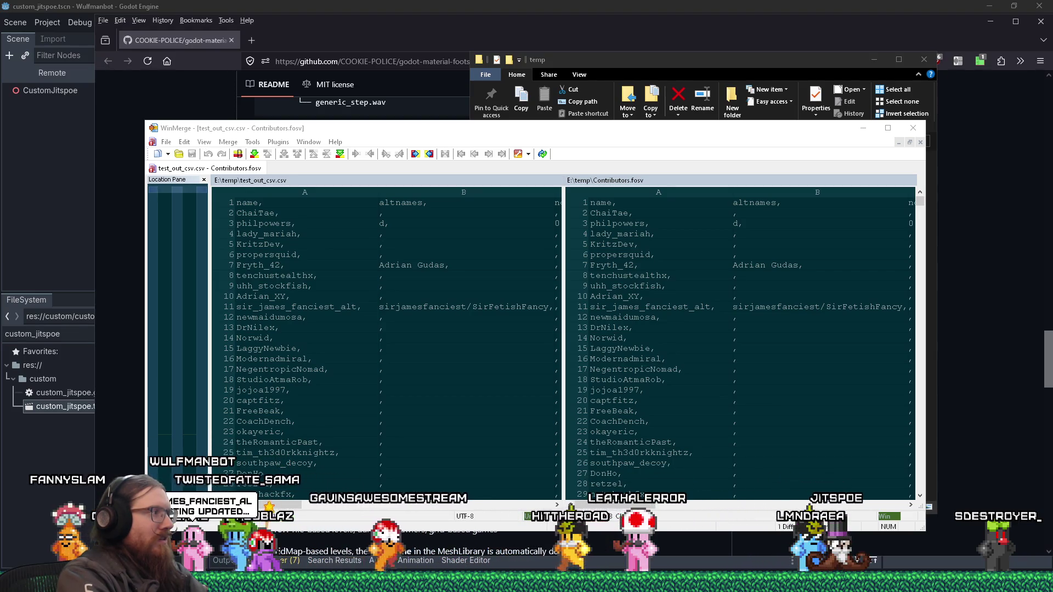
left_click(308, 515)
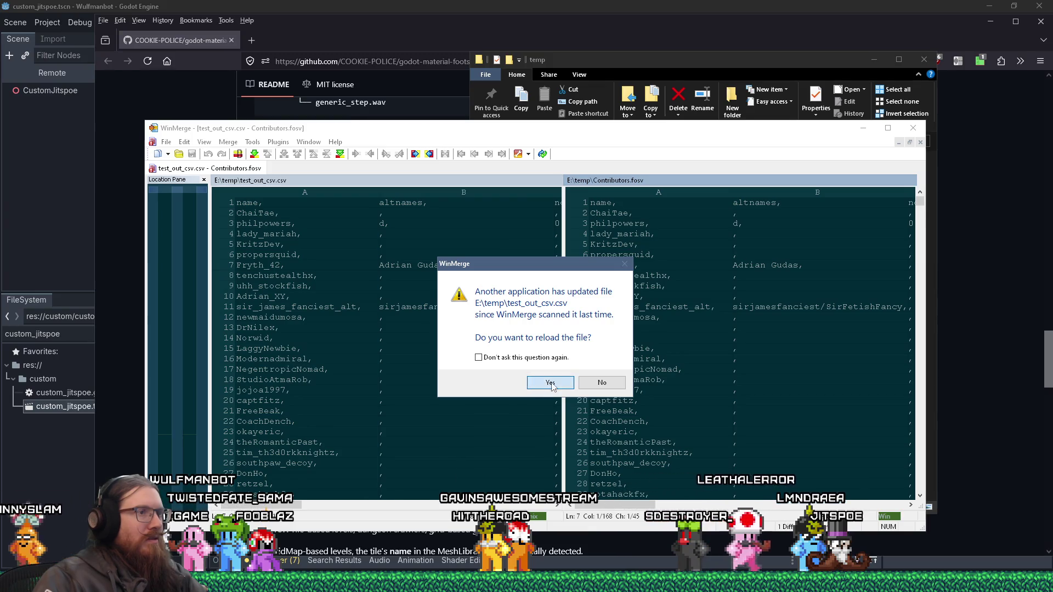
- Reload the updated test_out_csv.csv and view row 11's subs: 50.0 versus 48.0
left_click(555, 381)
mouse_move(273, 510)
left_mouse_down()
mouse_move(430, 508)
mouse_move(341, 508)
left_mouse_up()
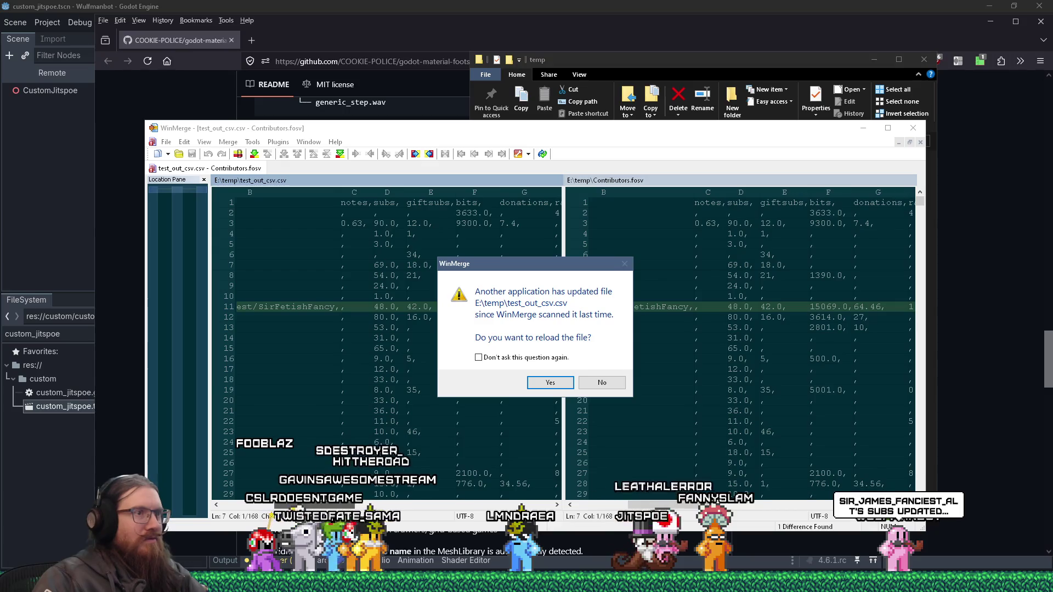
left_click(550, 383)
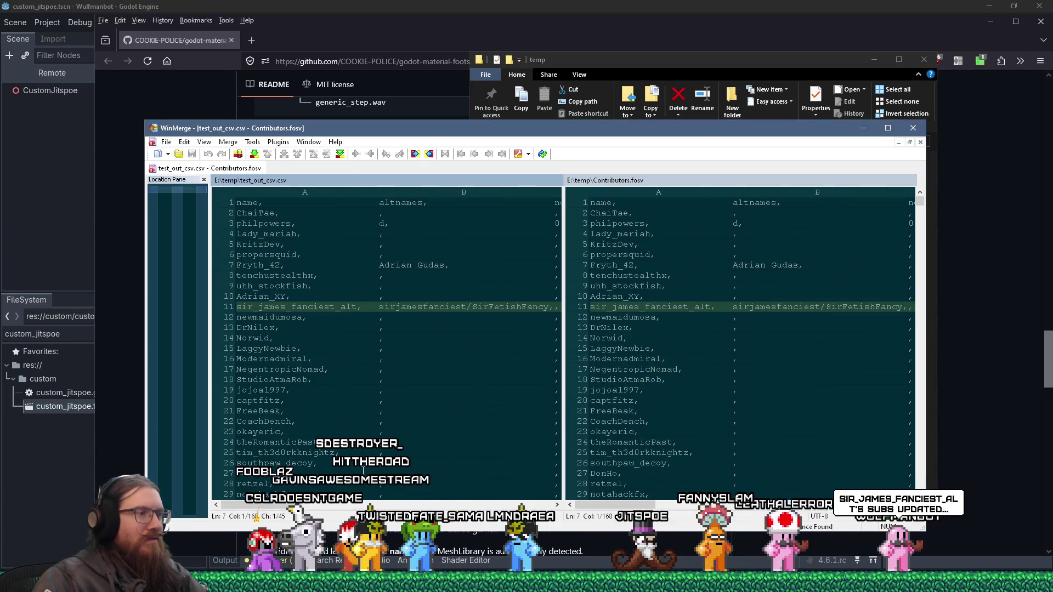
left_click(340, 505)
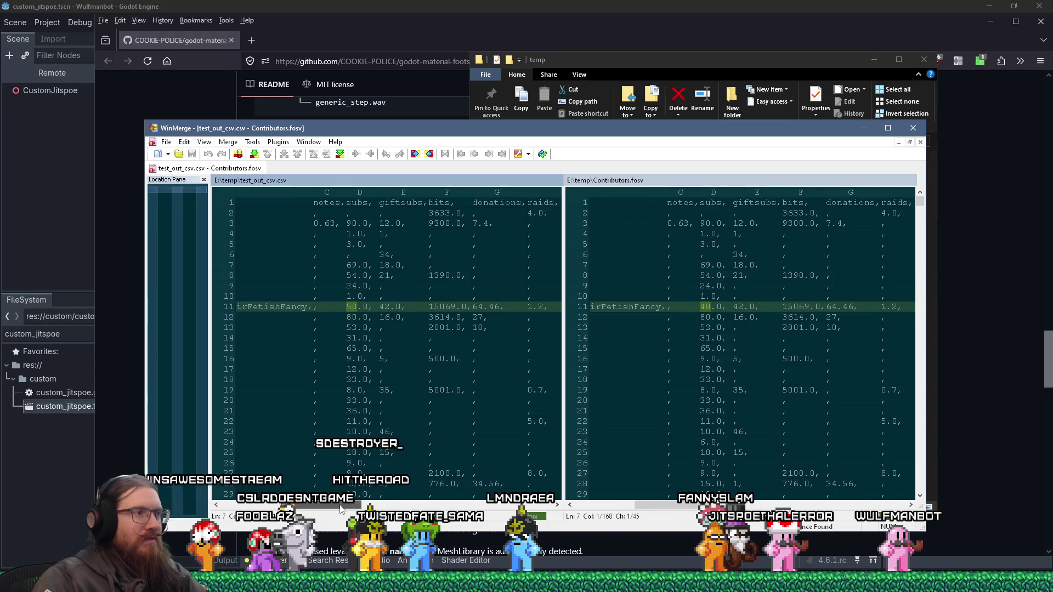
- Scroll across the comparison columns, return to line starts, and refocus WinMerge for the reload prompt
left_click_drag(340, 506, 359, 506)
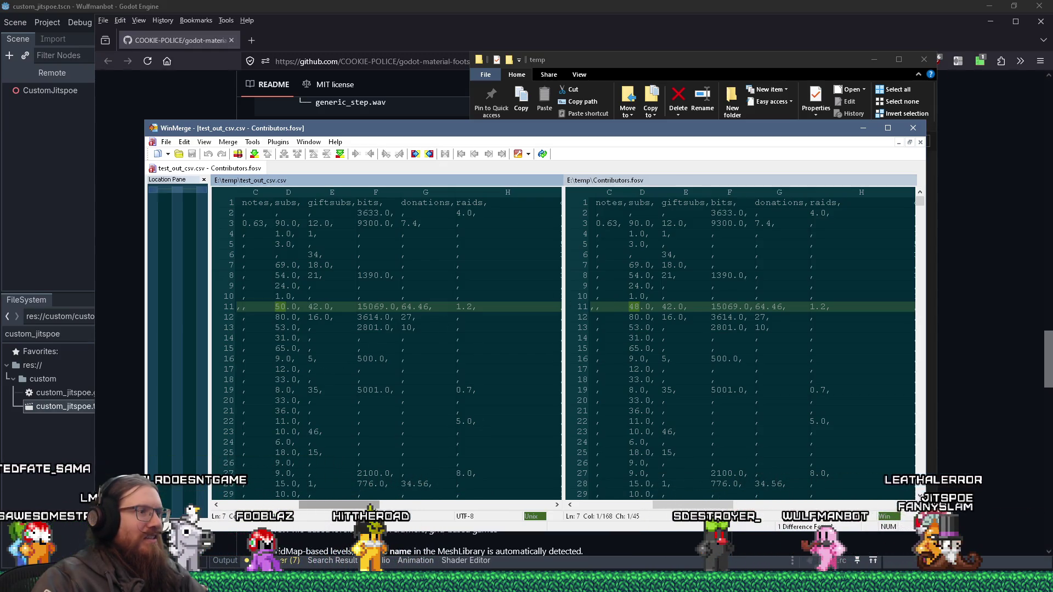
key("Home")
mouse_move(277, 504)
left_mouse_down()
mouse_move(493, 505)
mouse_move(302, 505)
left_mouse_up()
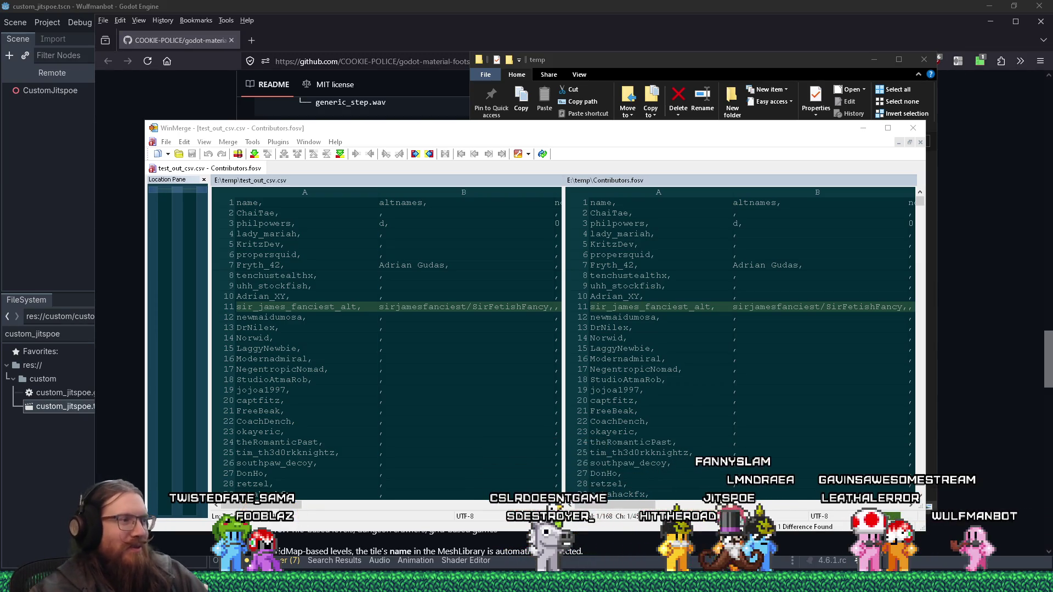
mouse_move(312, 509)
left_mouse_down()
mouse_move(452, 501)
mouse_move(373, 502)
mouse_move(282, 482)
mouse_move(166, 501)
left_mouse_up()
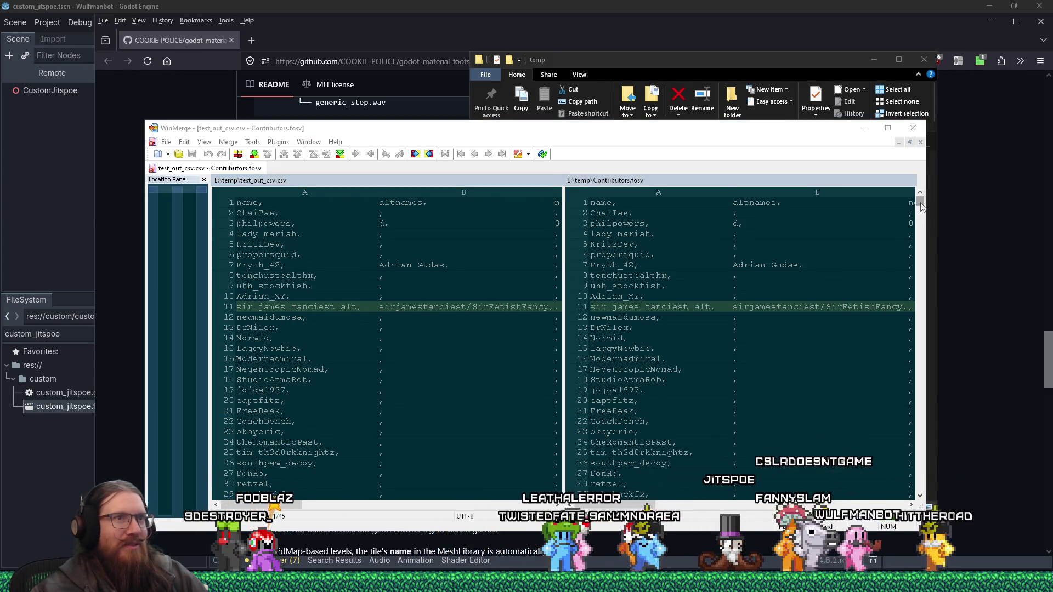
mouse_move(290, 505)
left_mouse_down()
mouse_move(402, 504)
mouse_move(290, 504)
mouse_move(382, 503)
left_mouse_up()
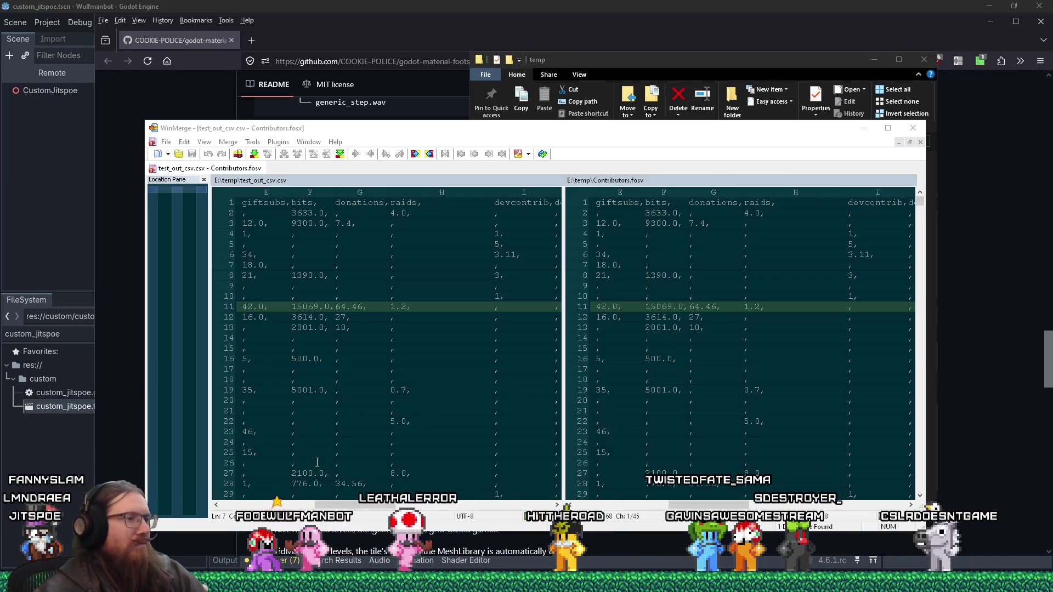
left_click(376, 508)
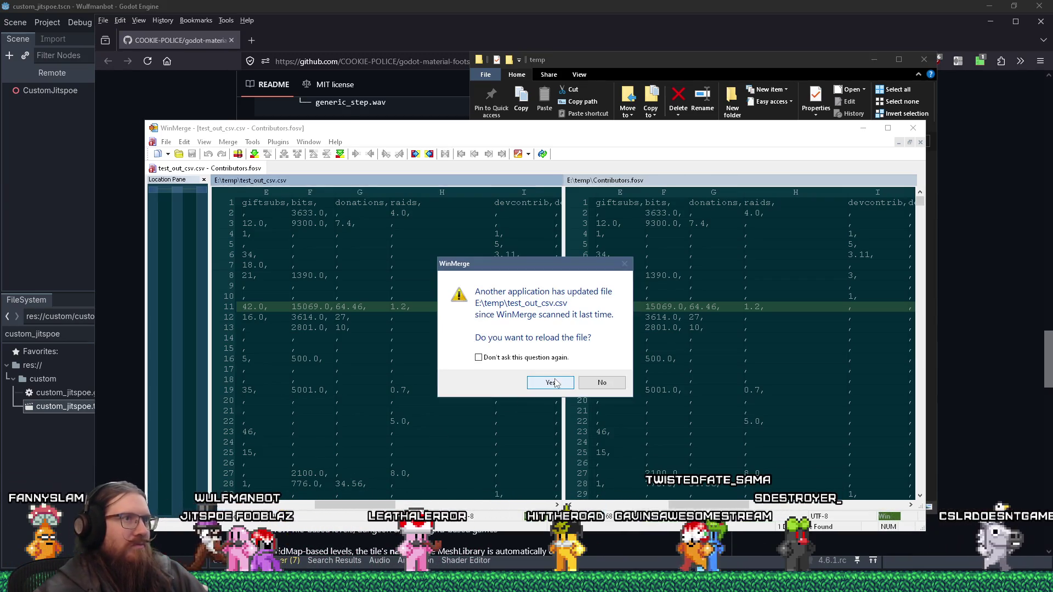
- Reload the updated test_out_csv.csv and scroll across its columns to check them against Contributors.fosv
left_click(550, 381)
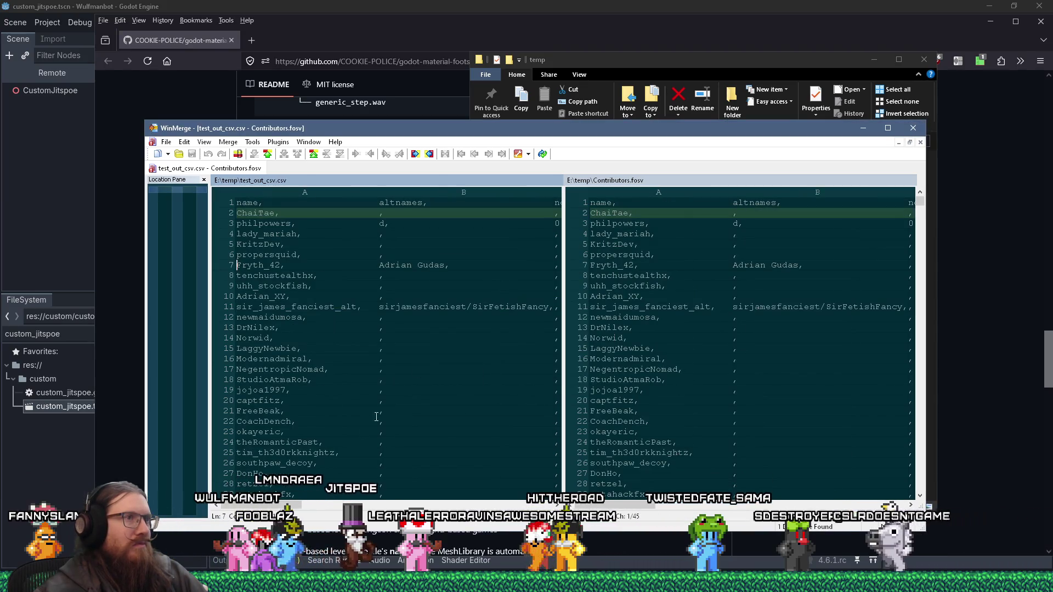
left_click_drag(271, 505, 362, 506)
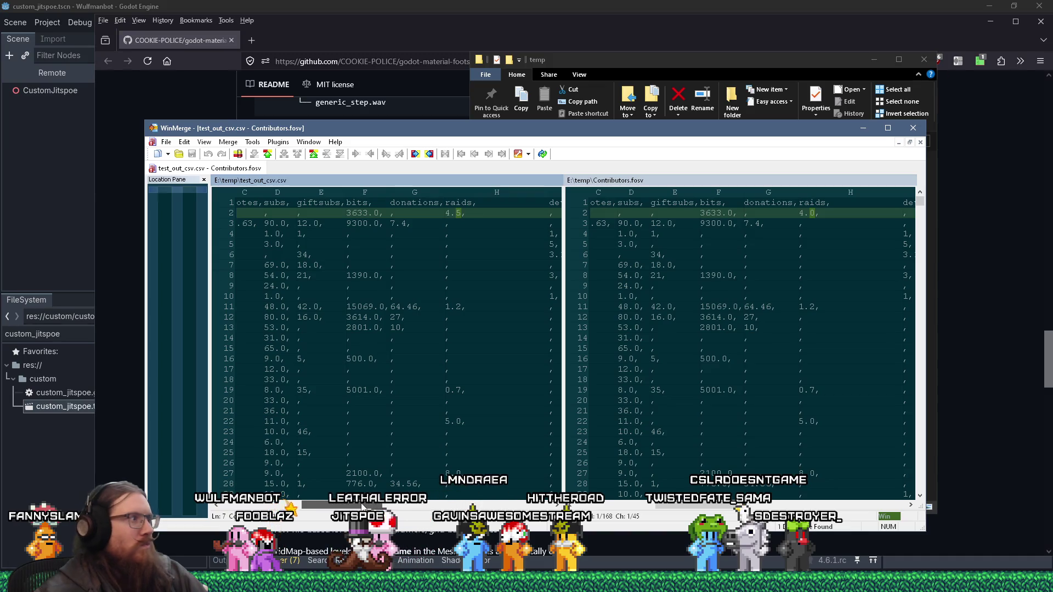
left_click_drag(362, 507, 255, 504)
mouse_move(919, 200)
left_mouse_down()
mouse_move(879, 469)
mouse_move(880, 200)
left_mouse_up()
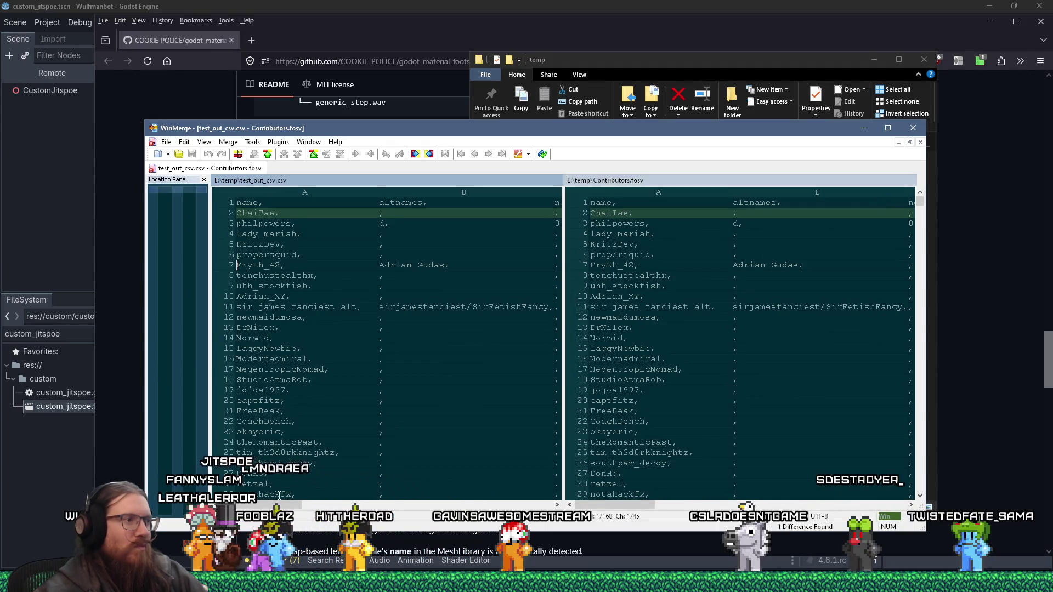
mouse_move(274, 501)
left_mouse_down()
mouse_move(376, 502)
mouse_move(245, 485)
mouse_move(313, 466)
left_mouse_up()
- Scroll through the rows and select a block of text in the left pane
scroll(271, 489, "down", 1)
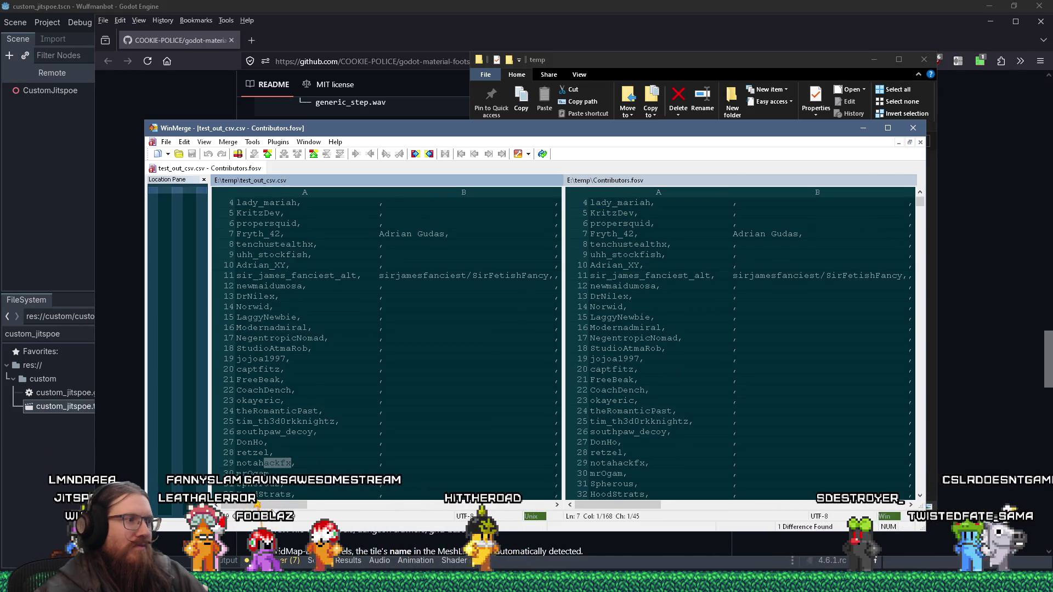
left_click_drag(294, 505, 354, 508)
scroll(499, 455, "up", 1)
scroll(500, 454, "down", 2)
scroll(501, 453, "up", 2)
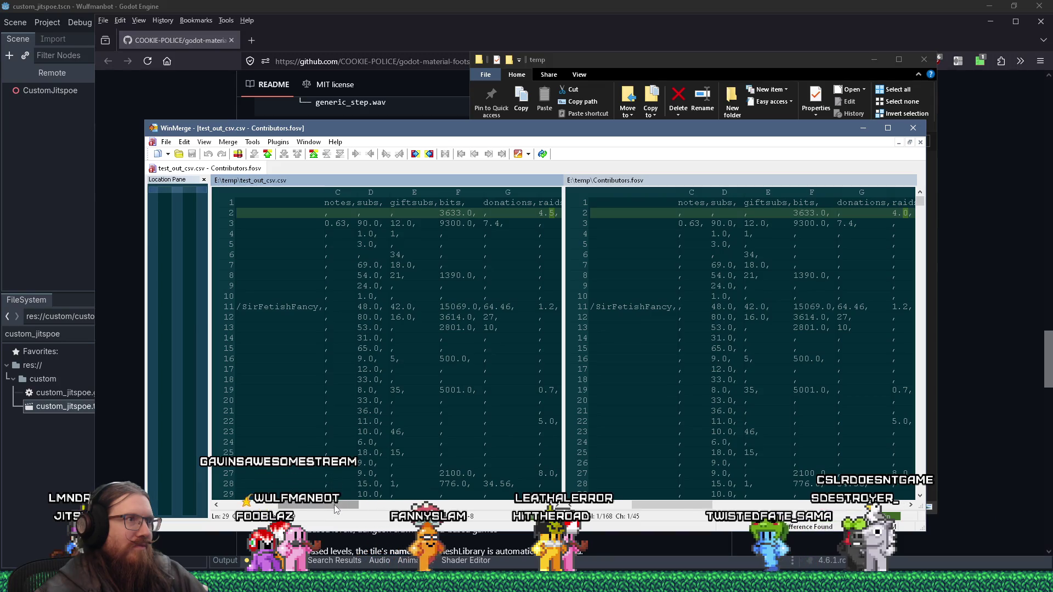
left_click_drag(345, 502, 444, 498)
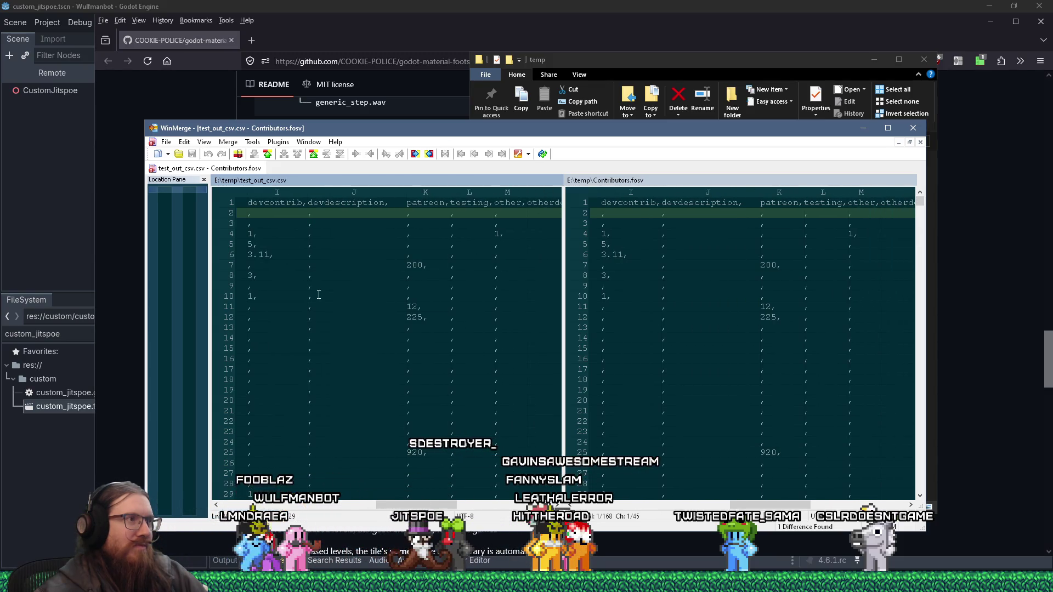
scroll(317, 296, "down", 15)
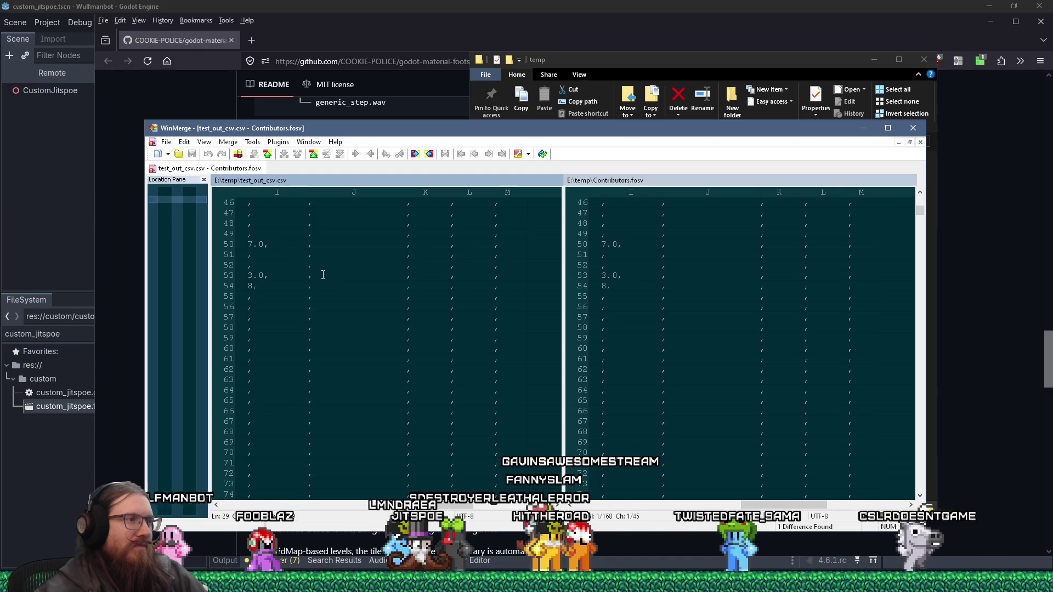
scroll(331, 305, "up", 15)
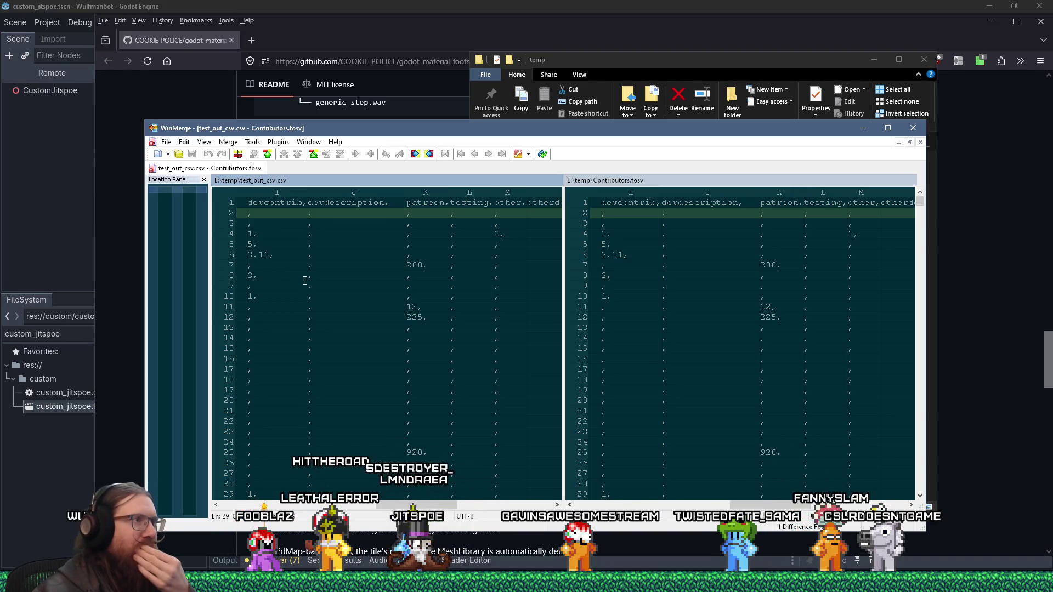
left_click_drag(309, 203, 329, 432)
scroll(384, 383, "down", 13)
scroll(408, 353, "down", 14)
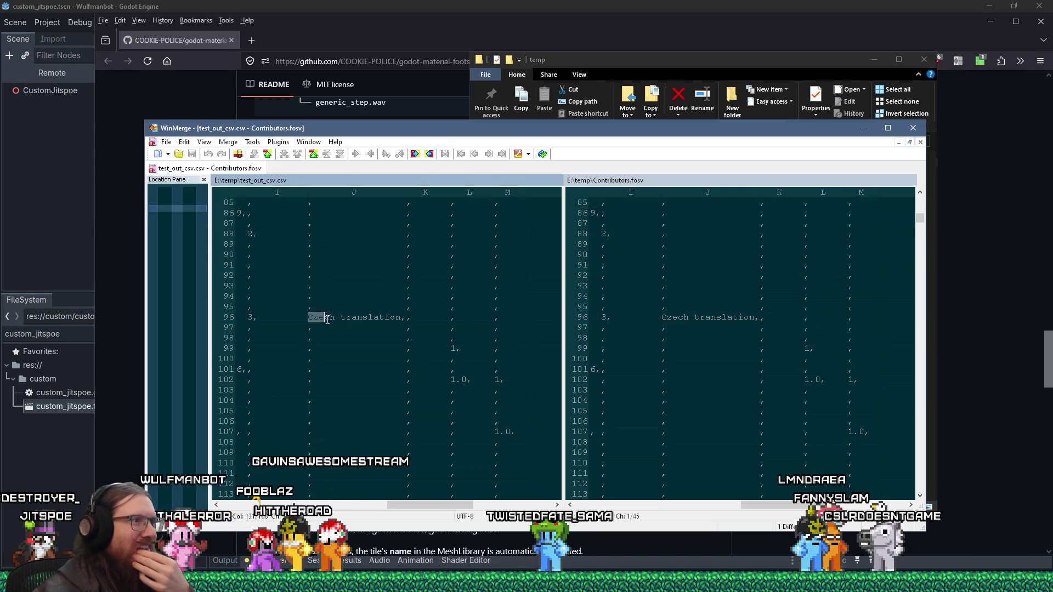
scroll(328, 380, "down", 20)
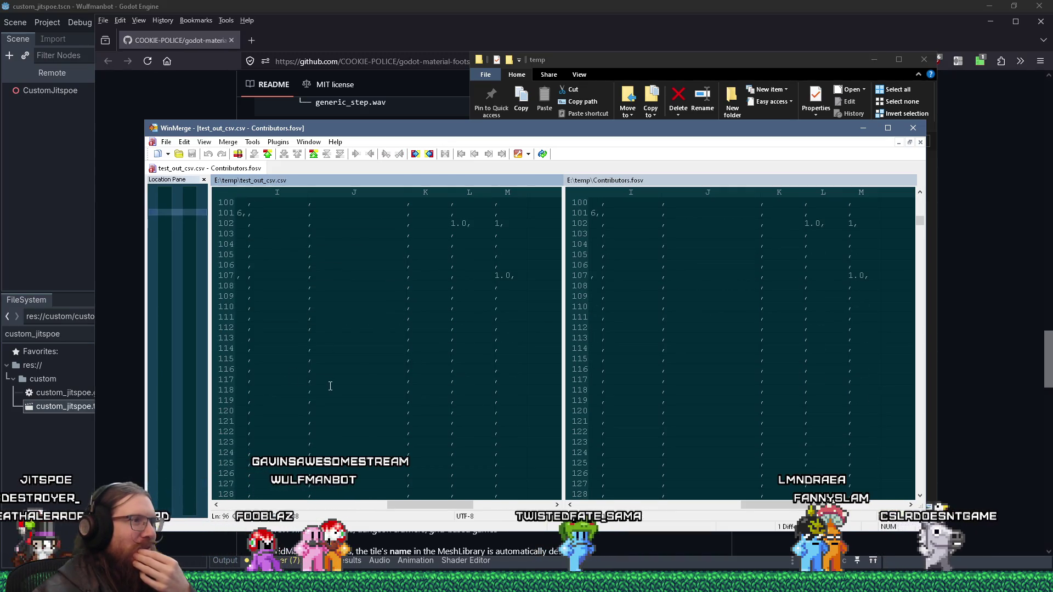
scroll(324, 377, "down", 20)
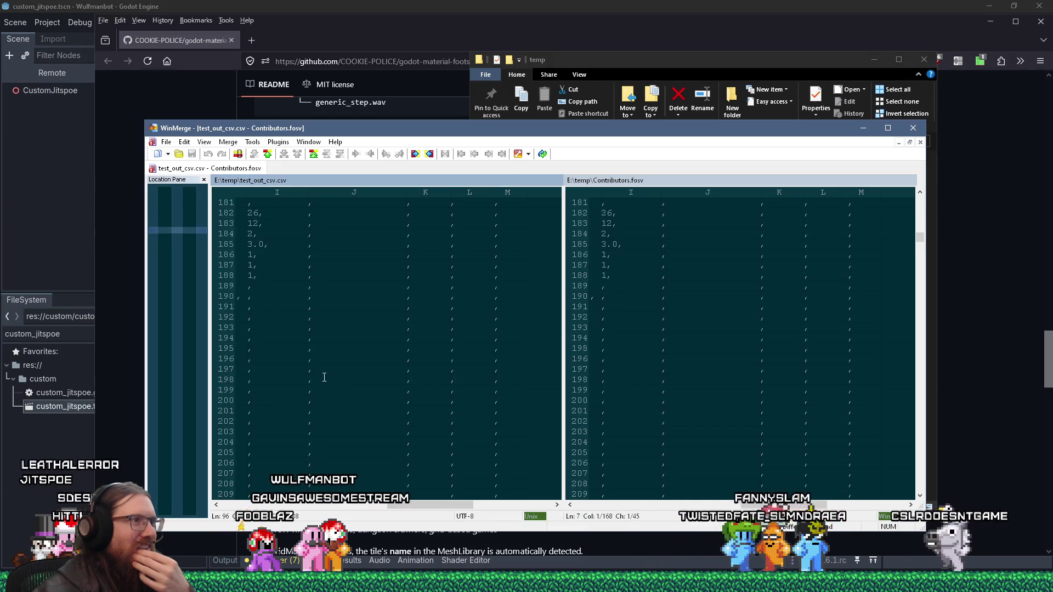
scroll(314, 376, "down", 20)
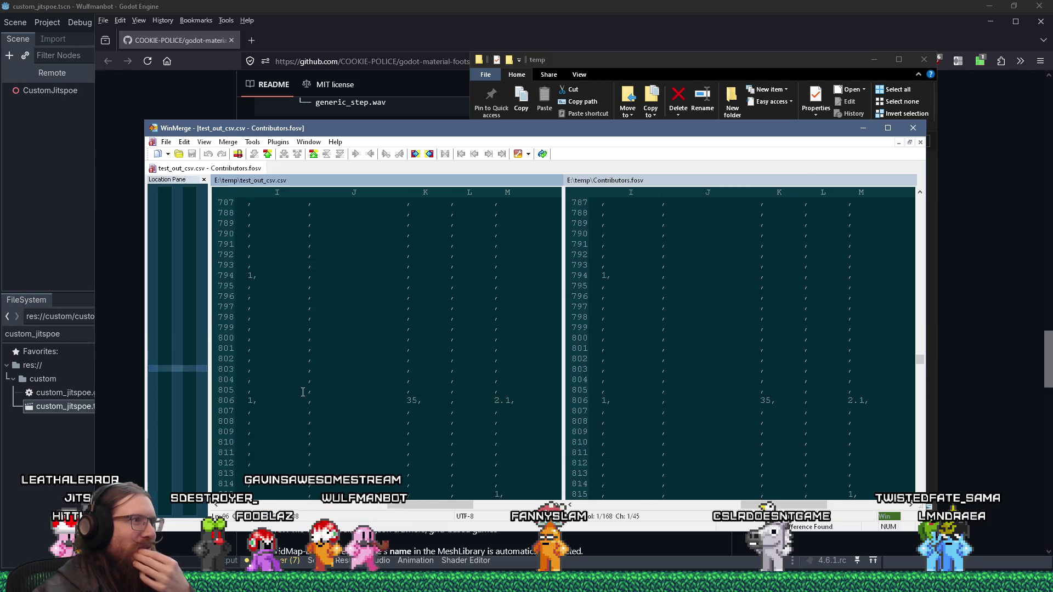
scroll(308, 387, "down", 16)
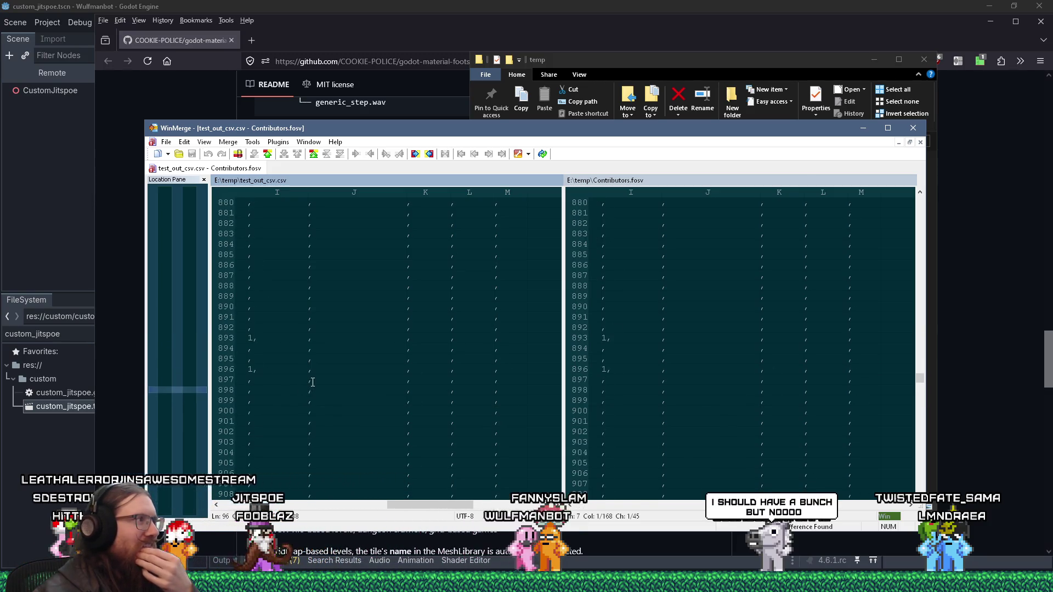
scroll(312, 382, "down", 20)
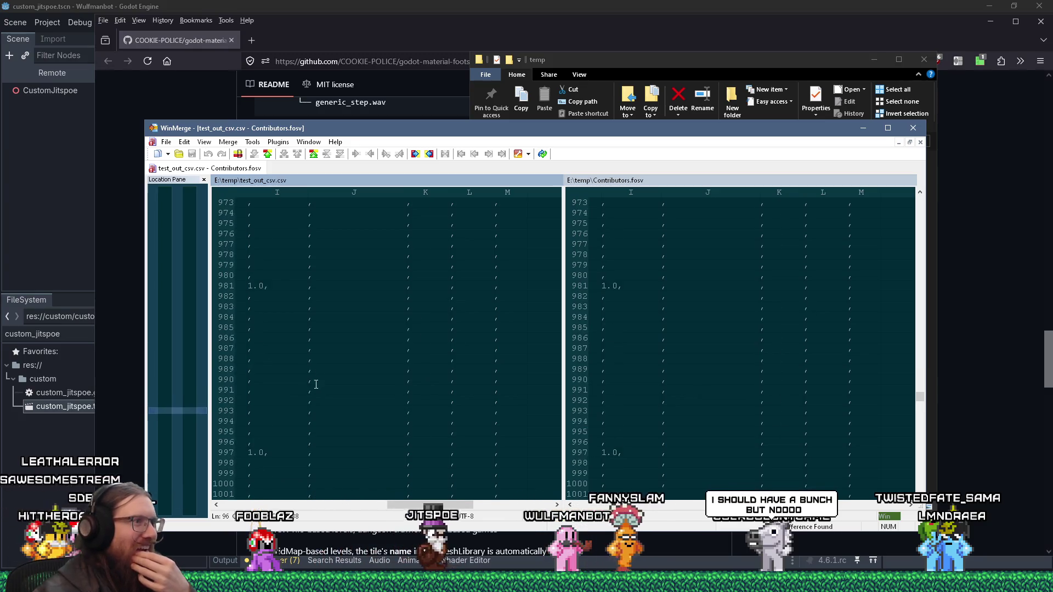
scroll(322, 375, "down", 20)
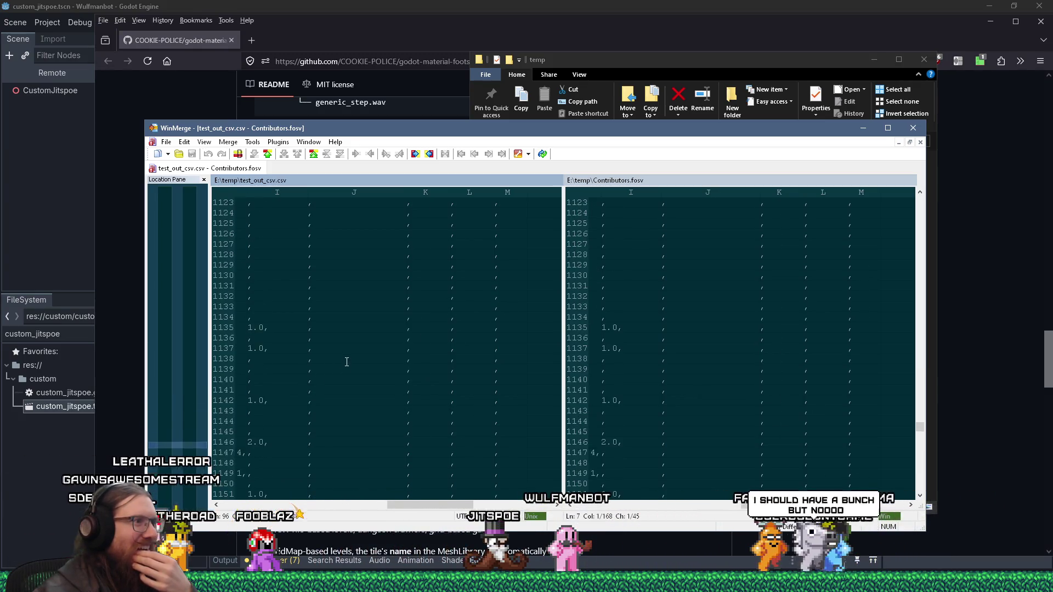
scroll(340, 360, "down", 20)
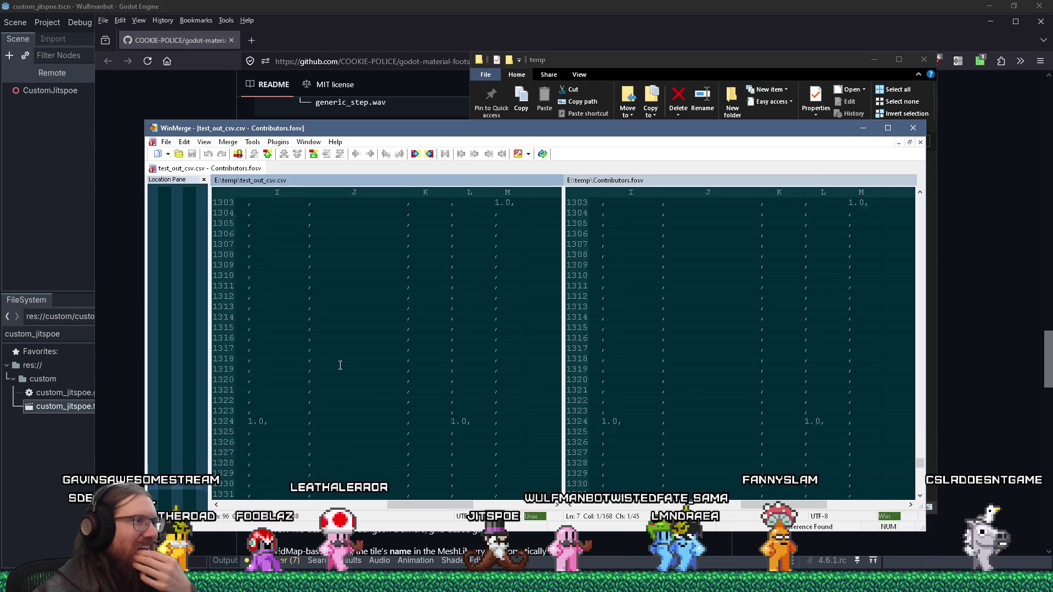
scroll(333, 350, "down", 20)
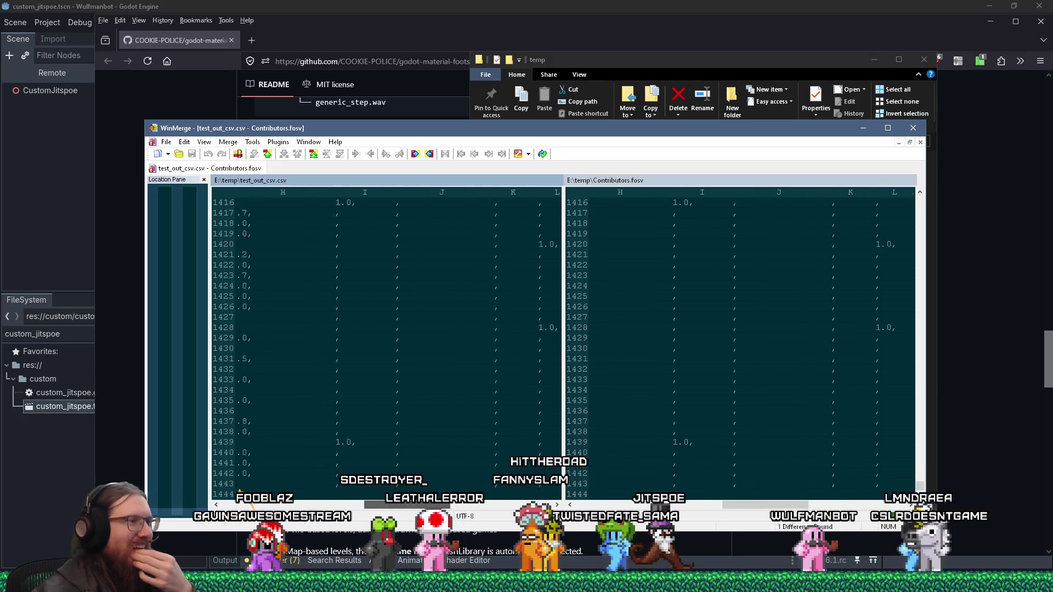
scroll(332, 486, "left", 10)
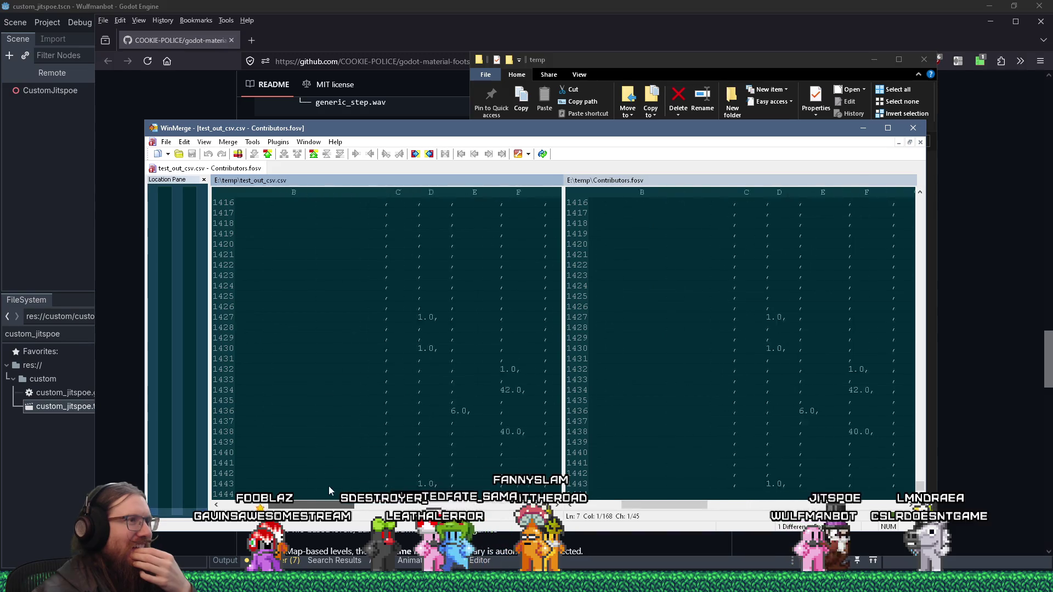
scroll(332, 486, "left", 5)
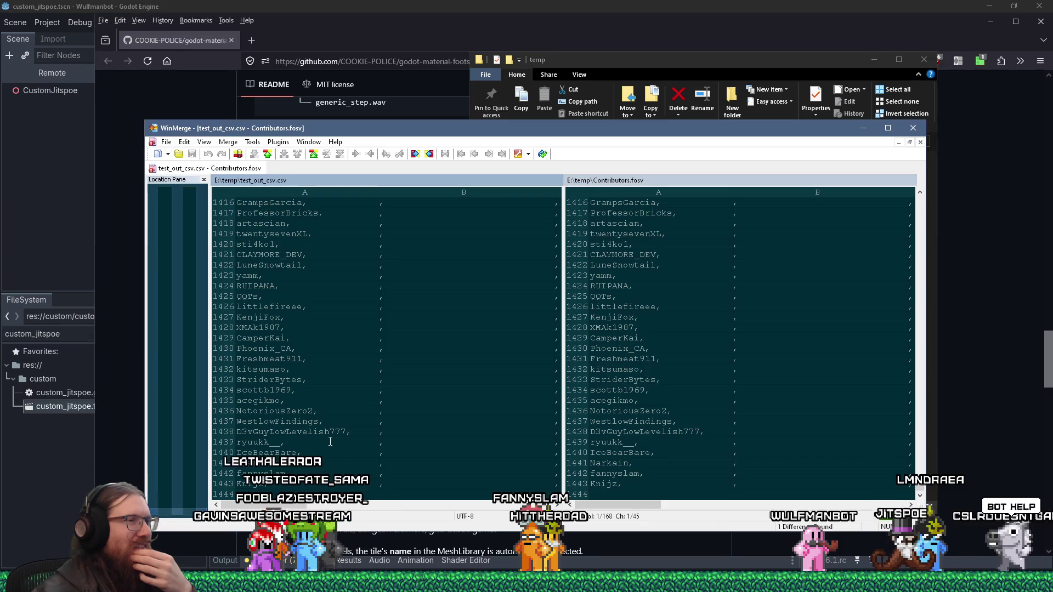
mouse_move(280, 505)
left_mouse_down()
mouse_move(460, 505)
mouse_move(344, 494)
left_mouse_up()
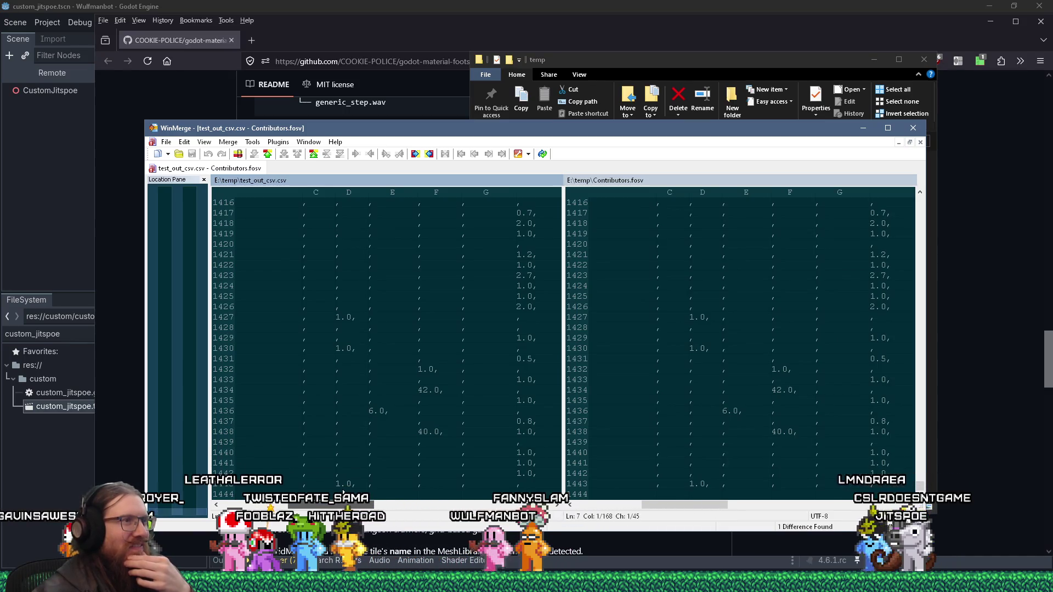
scroll(358, 434, "up", 17)
scroll(359, 434, "up", 20)
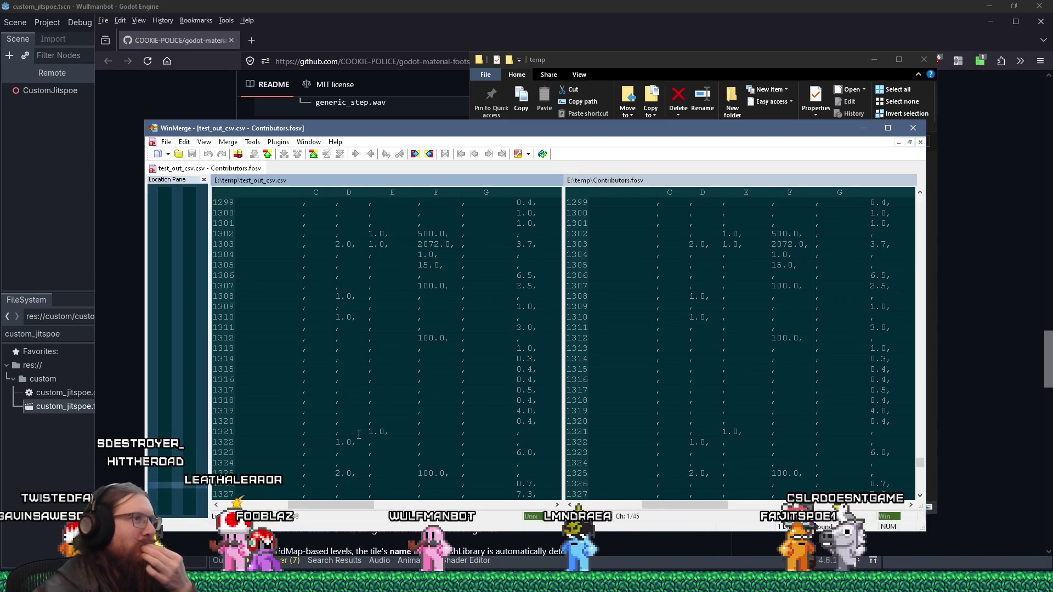
scroll(358, 434, "up", 11)
scroll(359, 434, "left", 5)
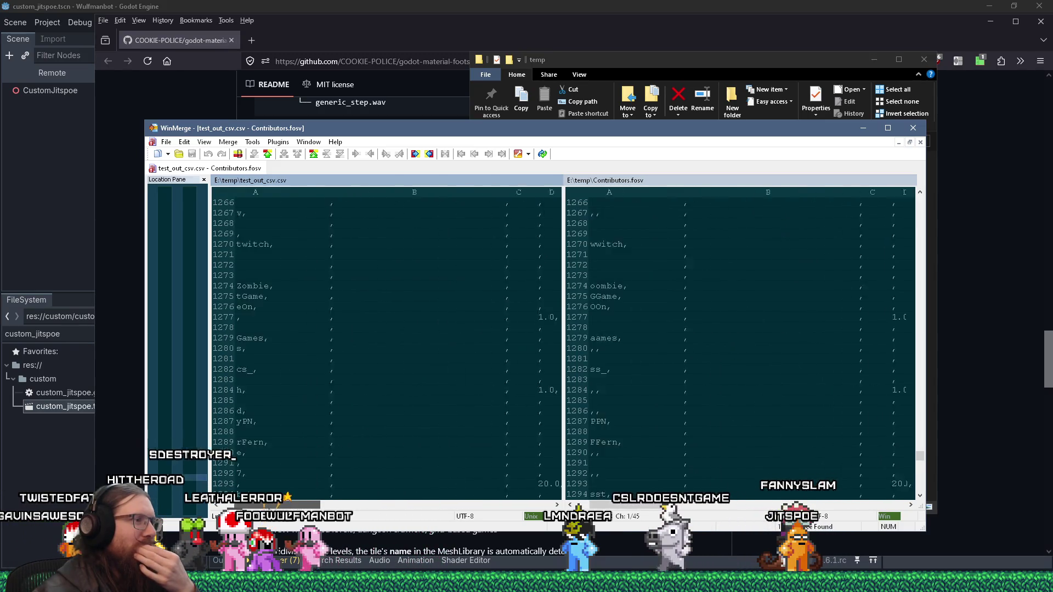
scroll(222, 505, "left", 3)
left_click_drag(223, 505, 482, 511)
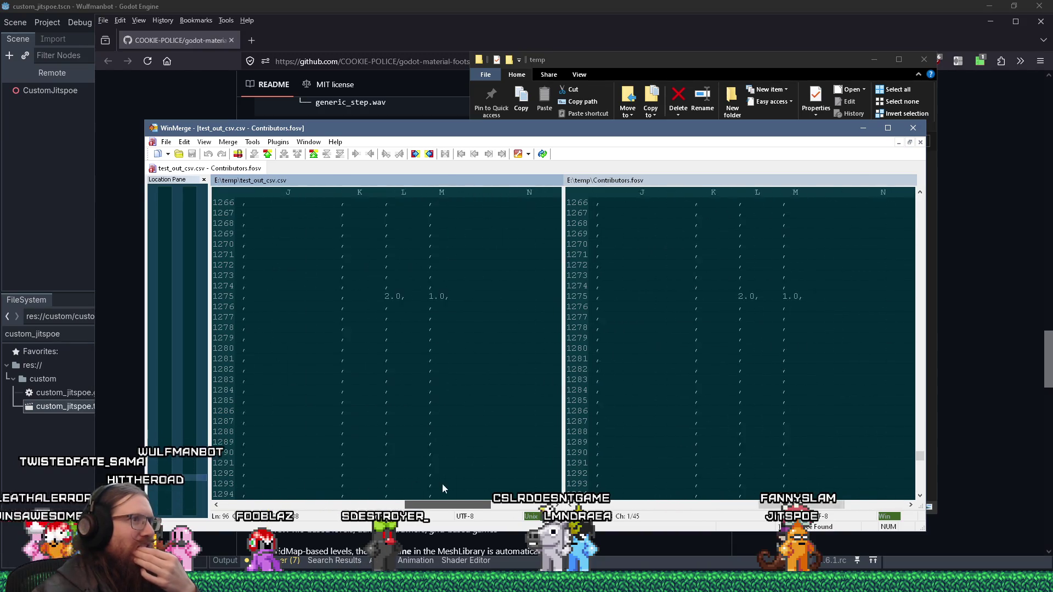
scroll(366, 479, "right", 4)
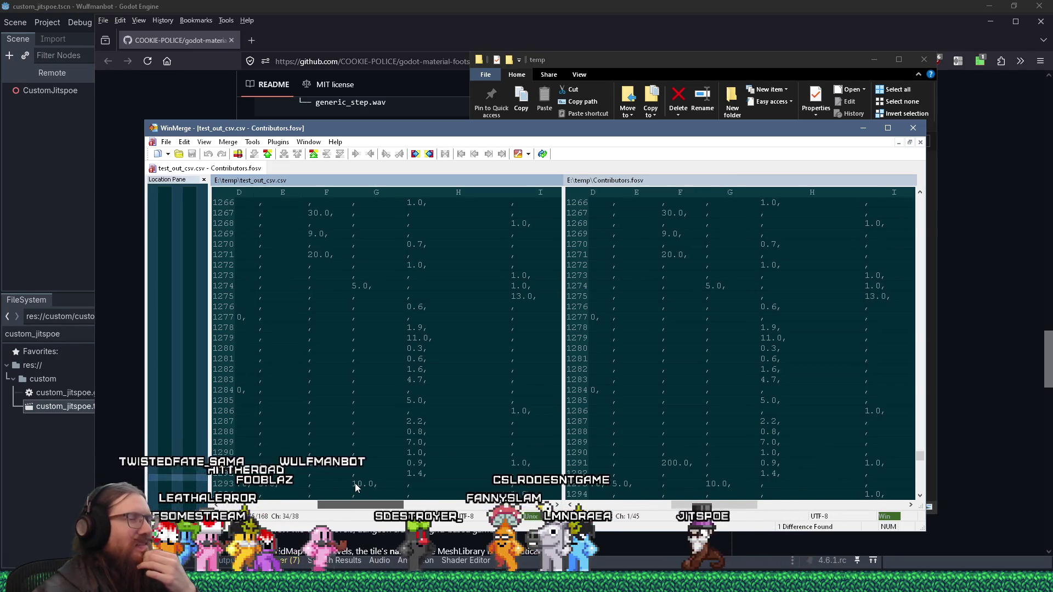
scroll(351, 483, "left", 5)
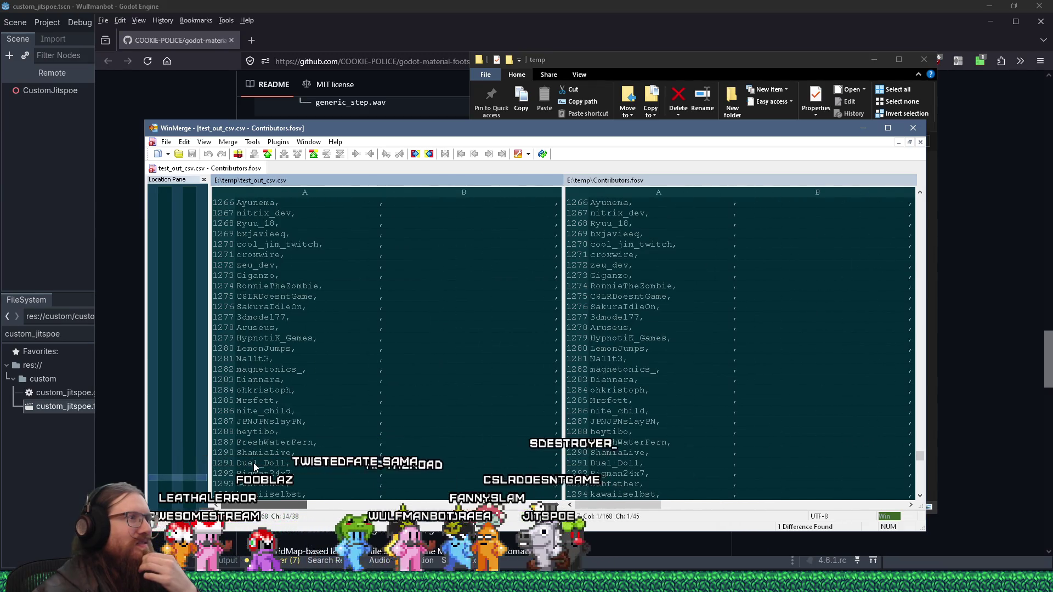
scroll(384, 485, "right", 6)
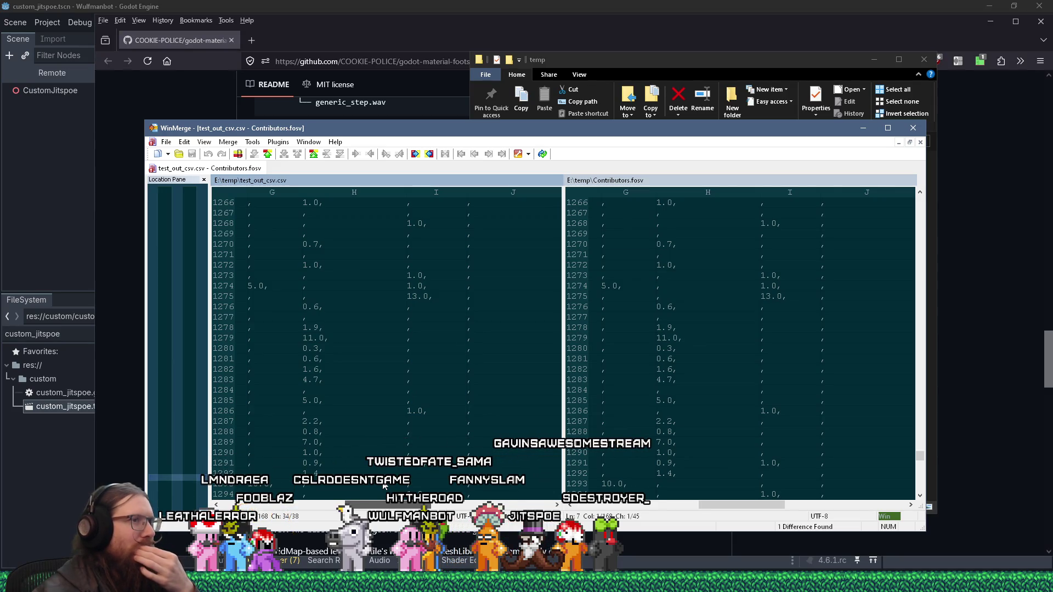
scroll(384, 487, "left", 6)
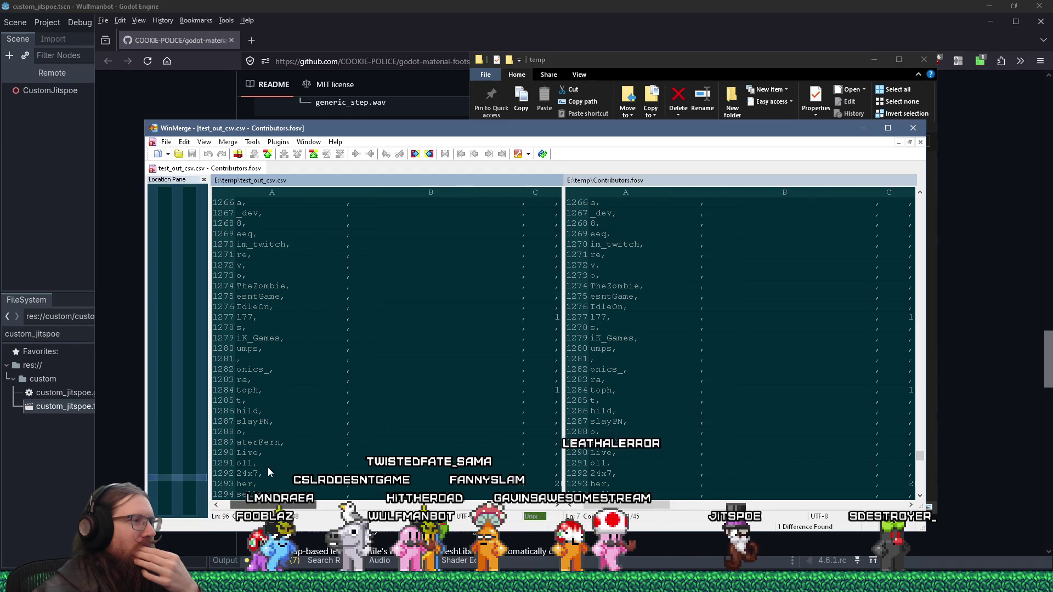
left_click_drag(258, 473, 291, 473)
left_click(354, 503)
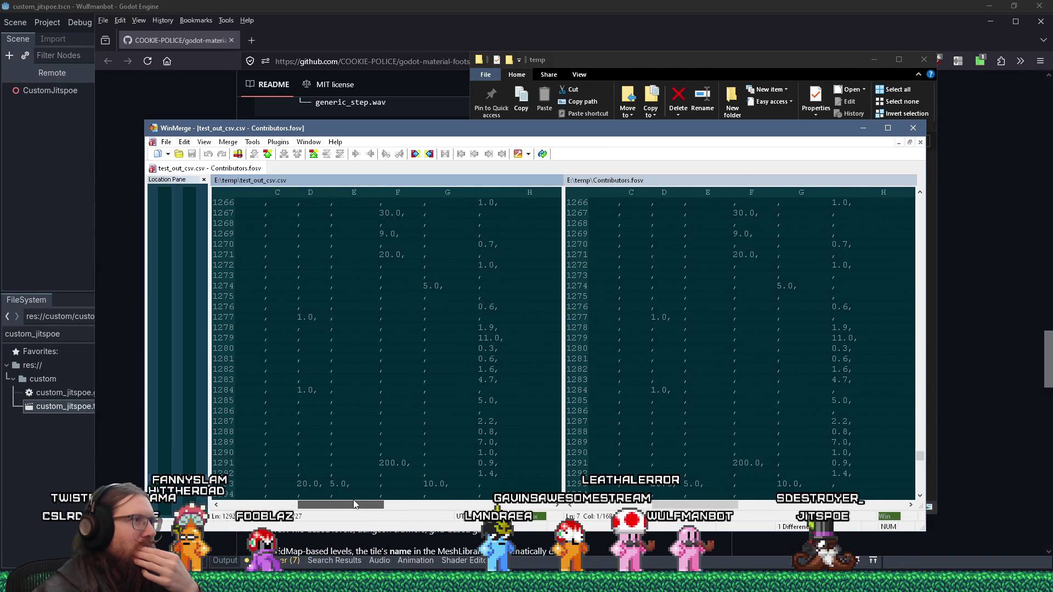
left_click_drag(919, 463, 917, 487)
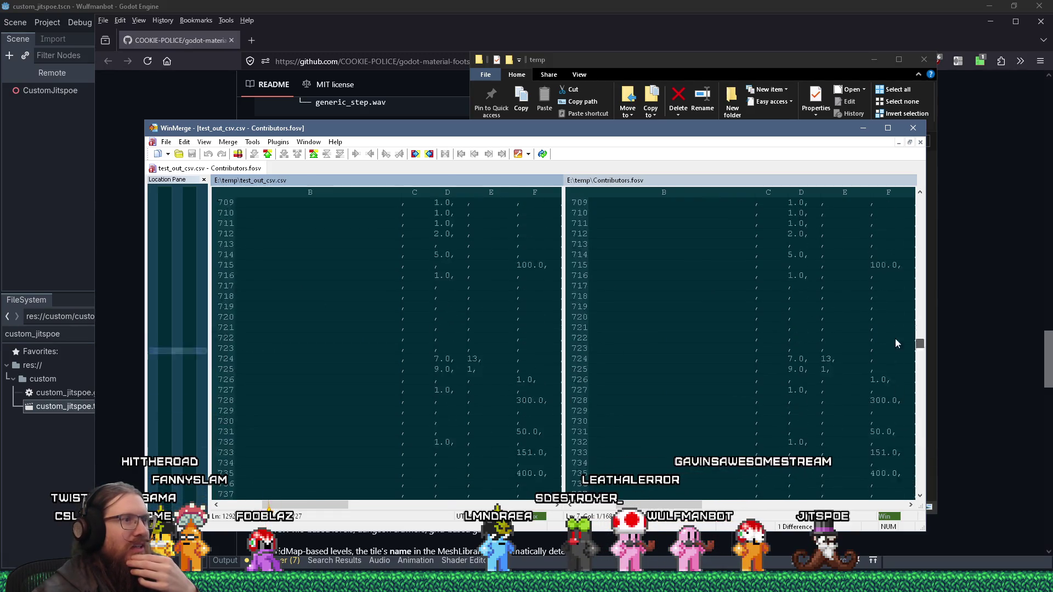
scroll(885, 213, "up", 20)
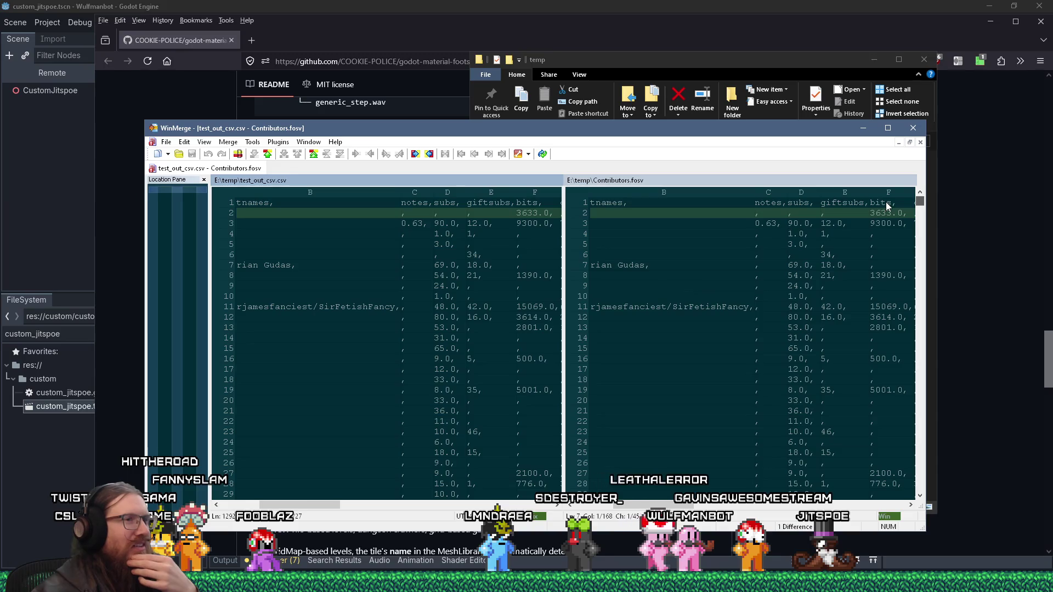
mouse_move(341, 505)
left_mouse_down()
mouse_move(462, 502)
mouse_move(284, 493)
left_mouse_up()
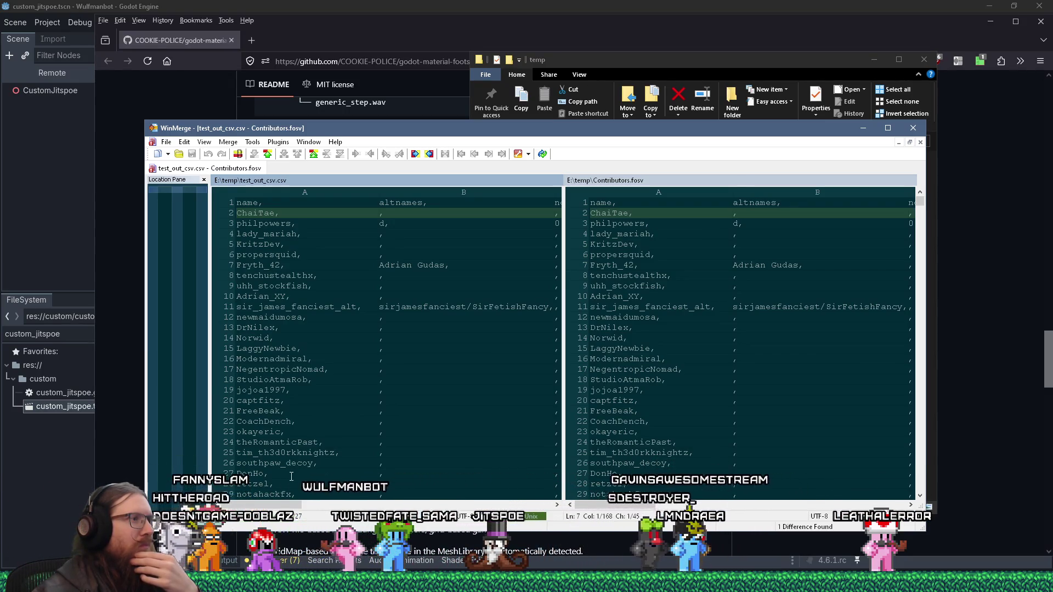
scroll(307, 453, "down", 3)
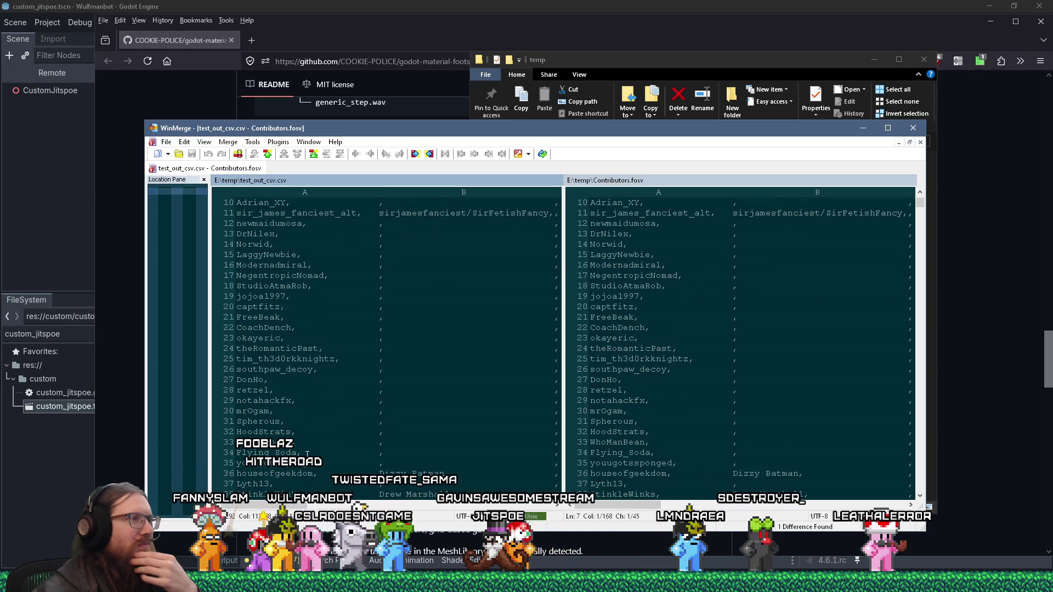
scroll(307, 453, "down", 4)
scroll(307, 453, "down", 6)
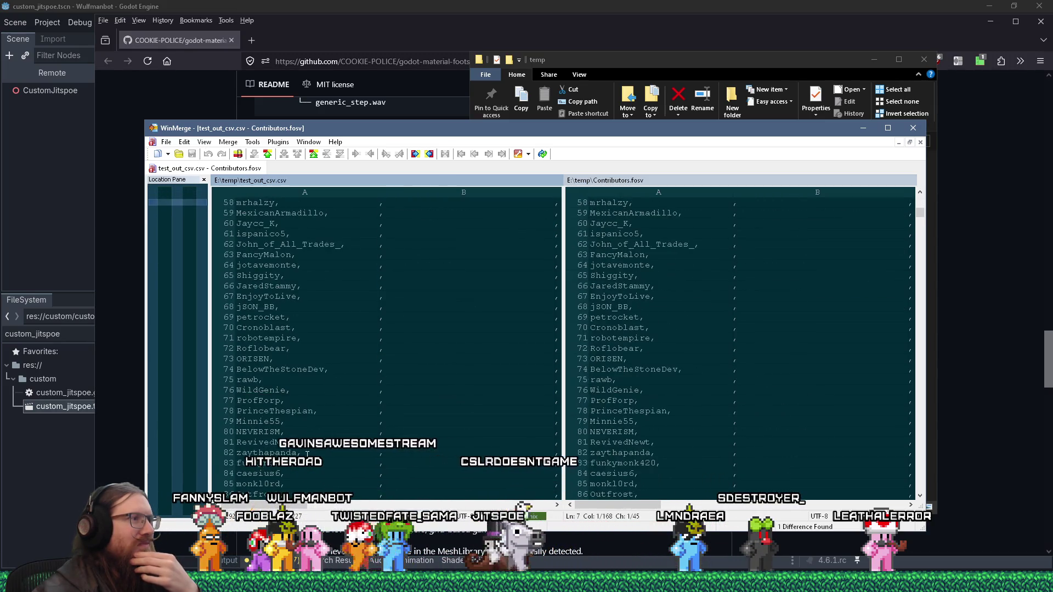
scroll(307, 452, "up", 13)
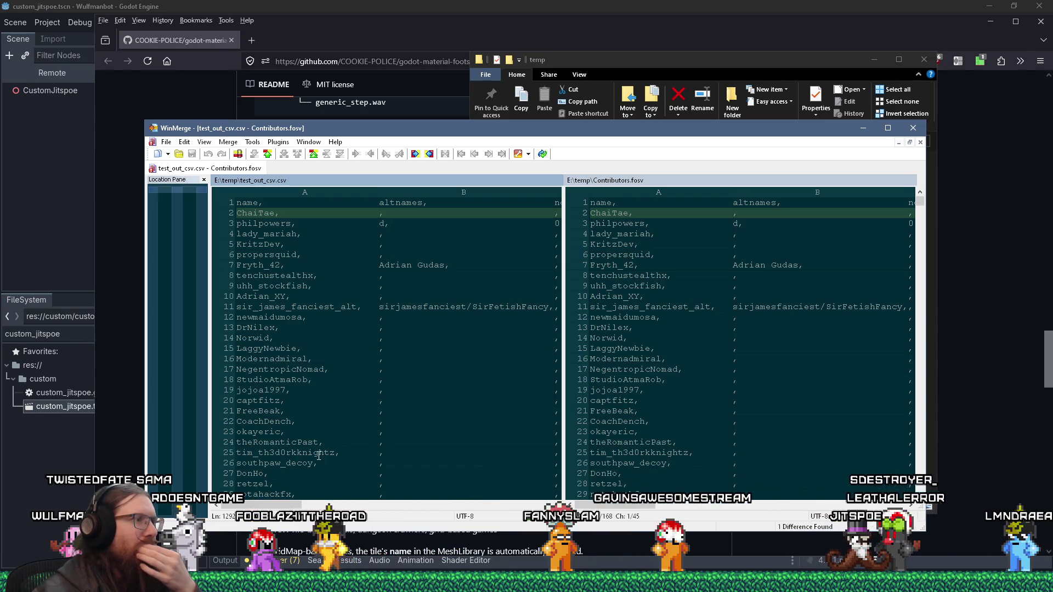
mouse_move(284, 509)
left_mouse_down()
mouse_move(395, 512)
mouse_move(296, 510)
left_mouse_up()
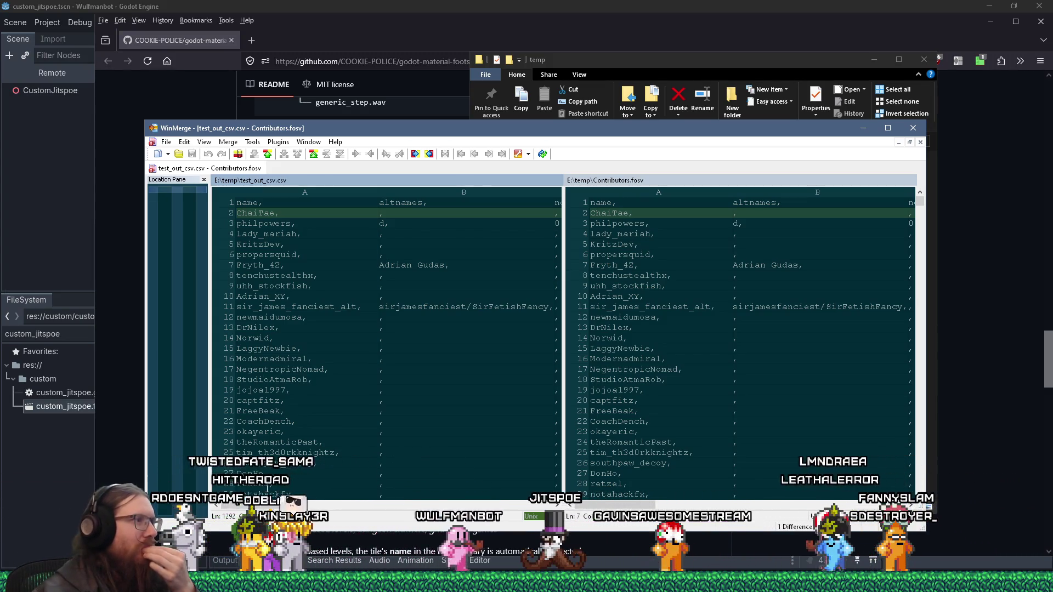
scroll(267, 488, "down", 4)
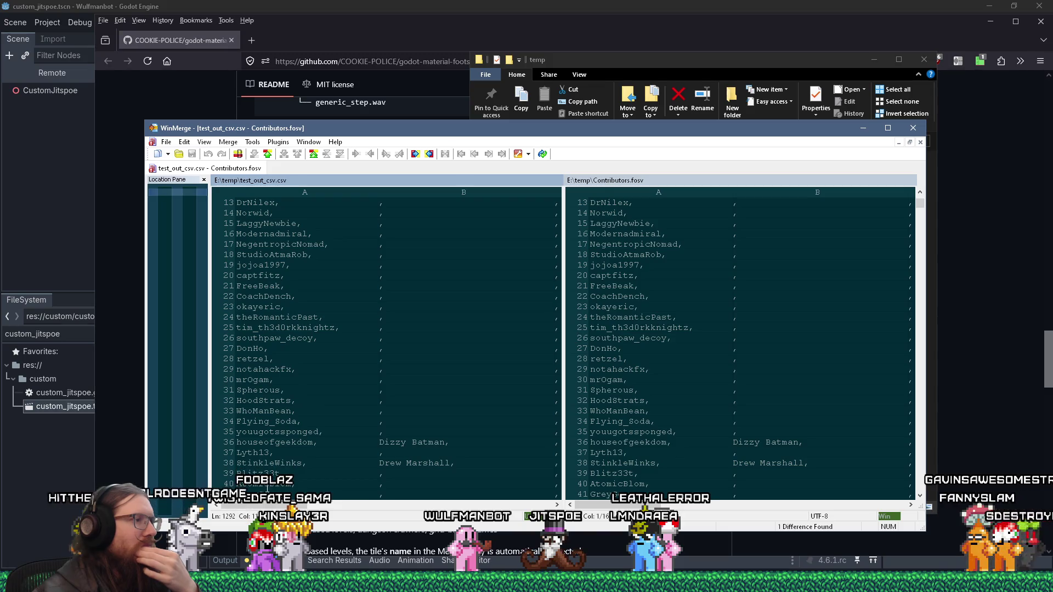
scroll(267, 487, "down", 14)
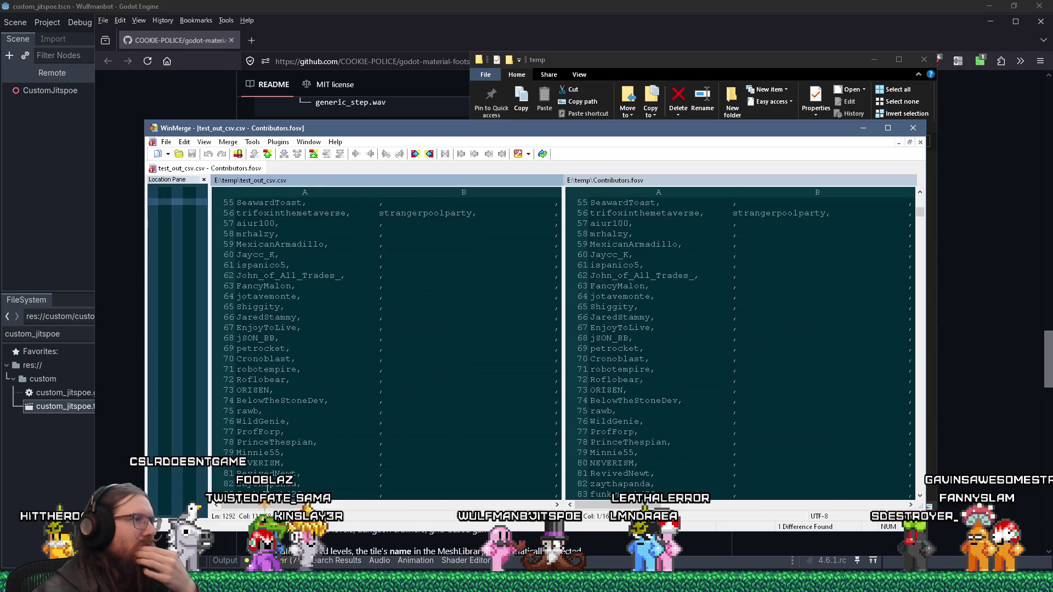
scroll(267, 487, "down", 6)
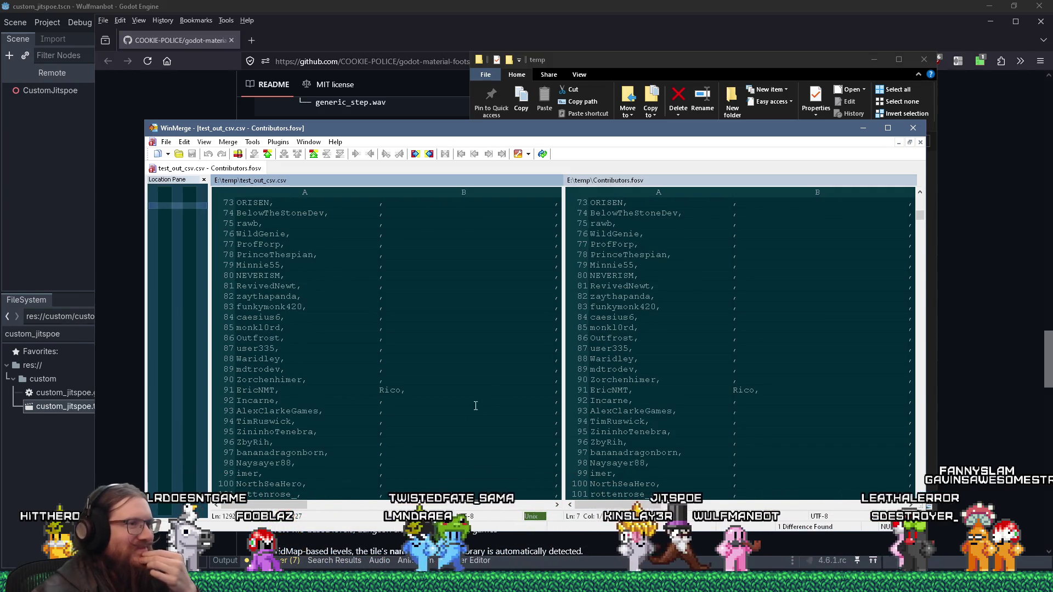
scroll(413, 461, "down", 9)
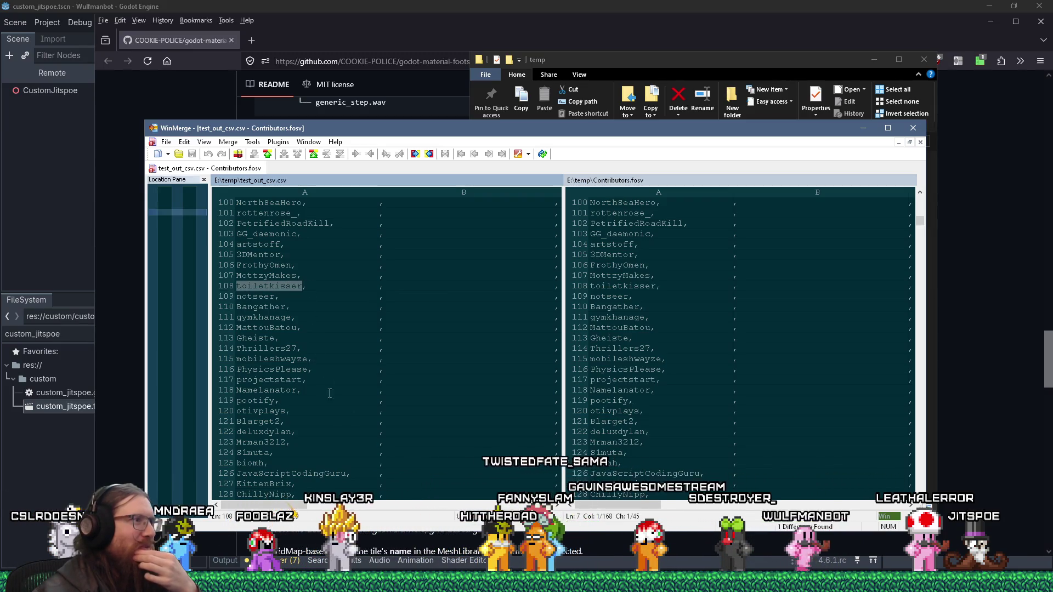
mouse_move(291, 505)
left_mouse_down()
mouse_move(318, 506)
mouse_move(265, 503)
left_mouse_up()
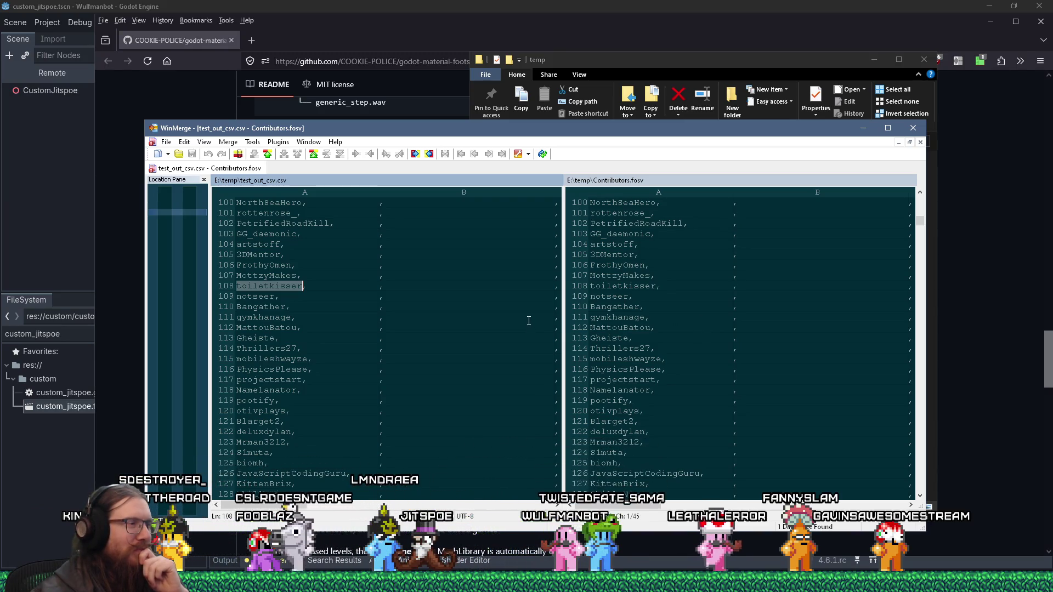
scroll(528, 320, "down", 4)
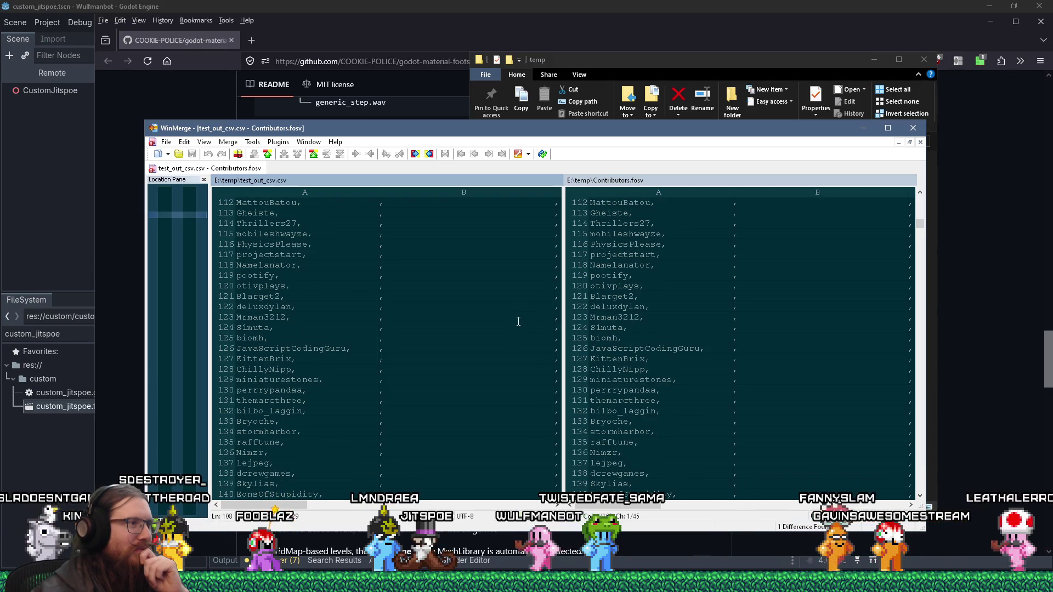
scroll(516, 319, "down", 4)
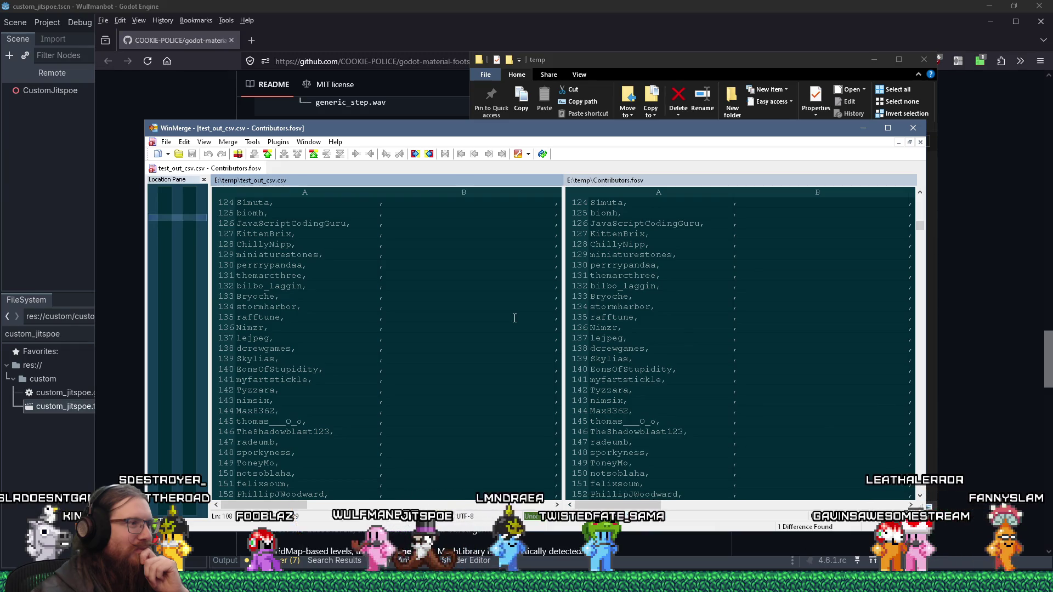
scroll(518, 319, "down", 4)
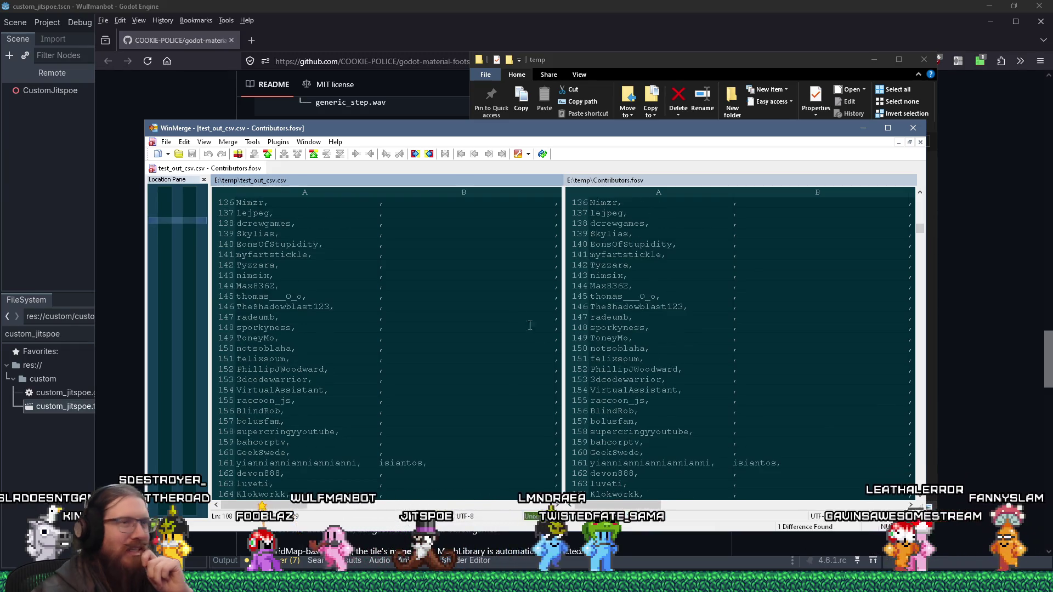
left_click(921, 128)
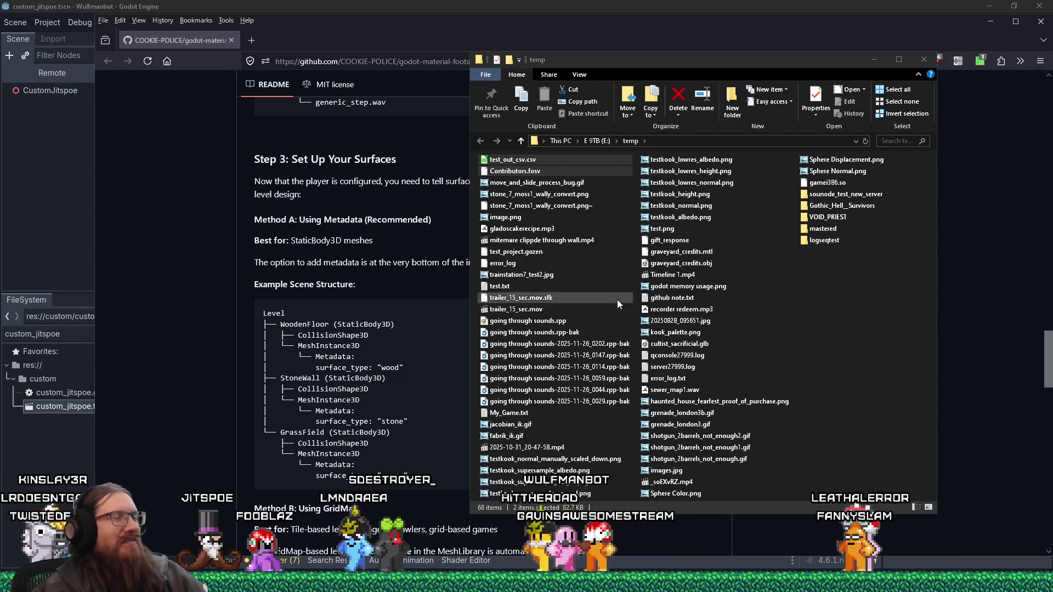
- Bring up the Alt+Tab window switcher over the E:\temp folder
key("alt+Tab")
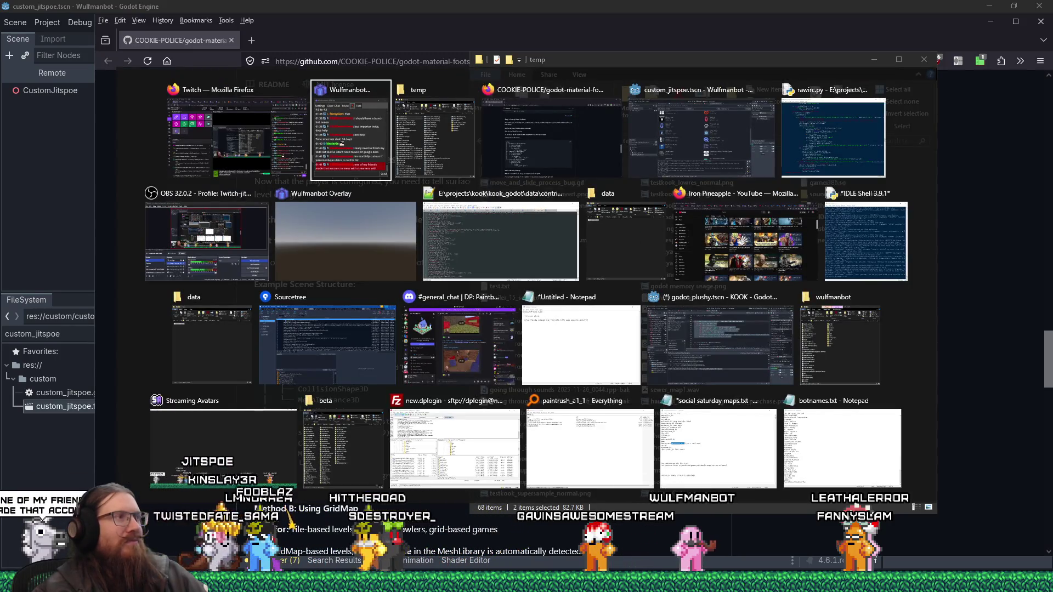